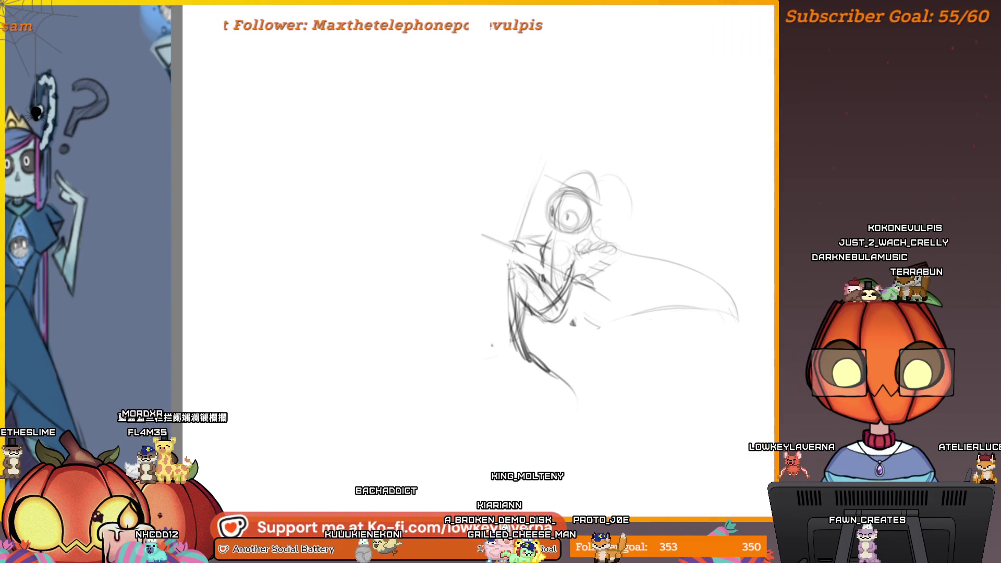
Step: Delete the old rough sketch from the canvas layer
key("Delete")
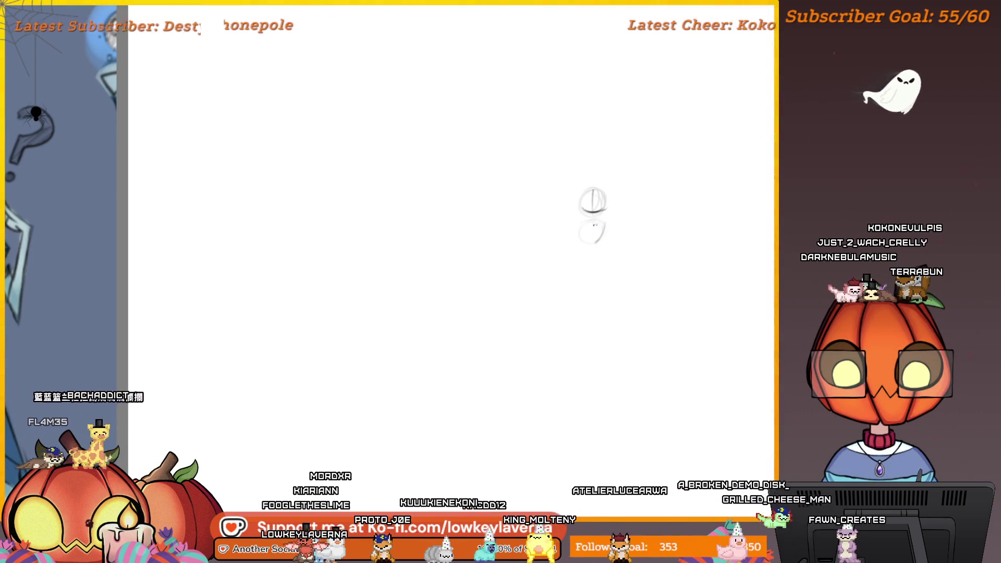
Step: Sketch slanted torso strokes and a darker, longer arm line, undoing a bad stroke below the body
mouse_move(598, 222)
left_mouse_down()
mouse_move(598, 253)
mouse_move(628, 243)
left_mouse_up()
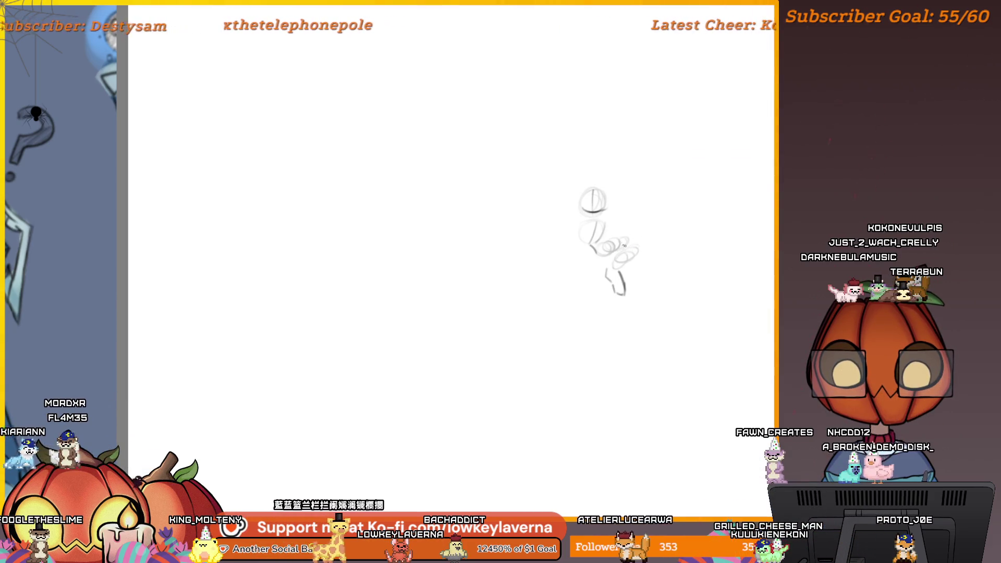
left_click_drag(617, 255, 637, 249)
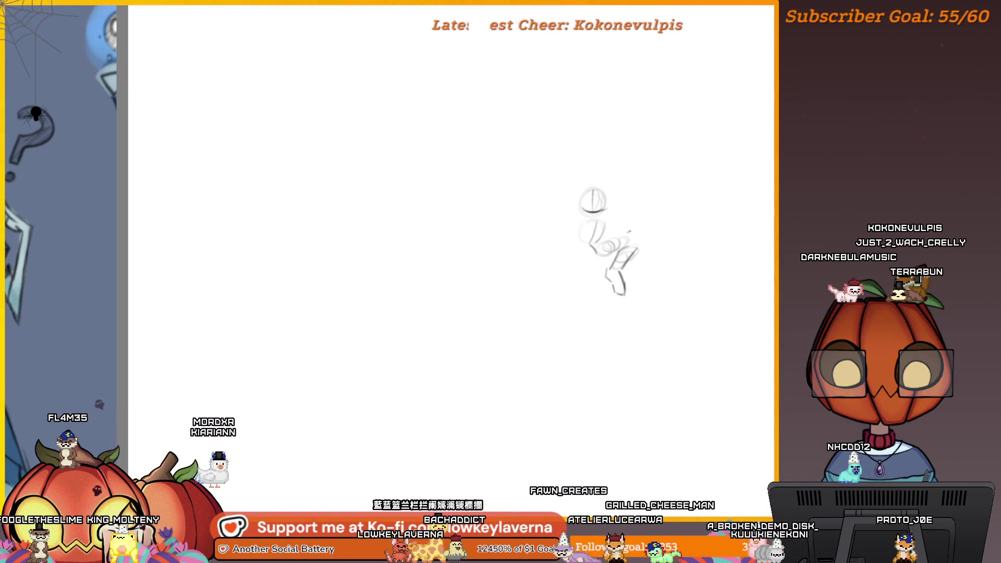
mouse_move(612, 237)
left_mouse_down()
mouse_move(637, 234)
mouse_move(641, 245)
left_mouse_up()
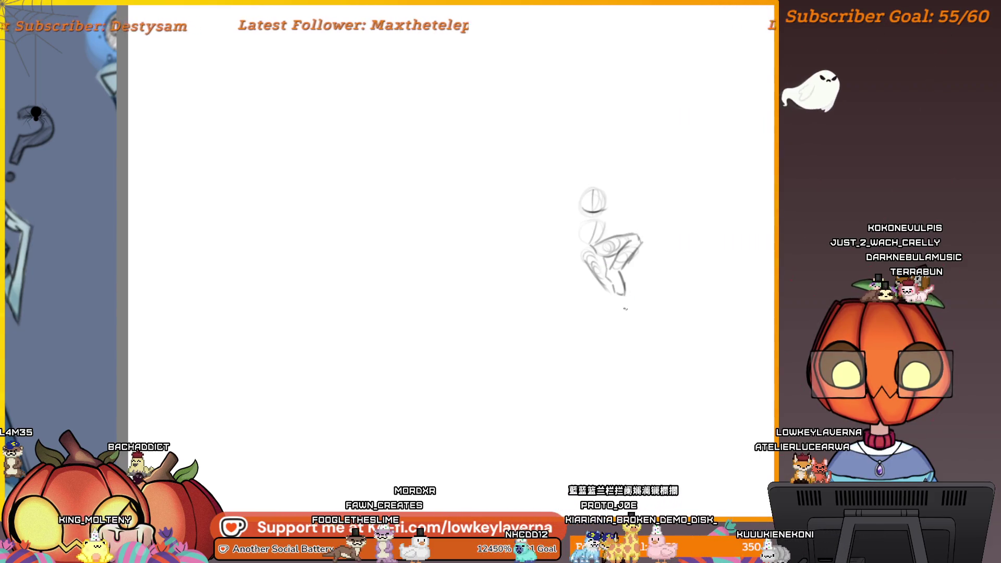
left_click_drag(612, 296, 664, 352)
key("ctrl+z")
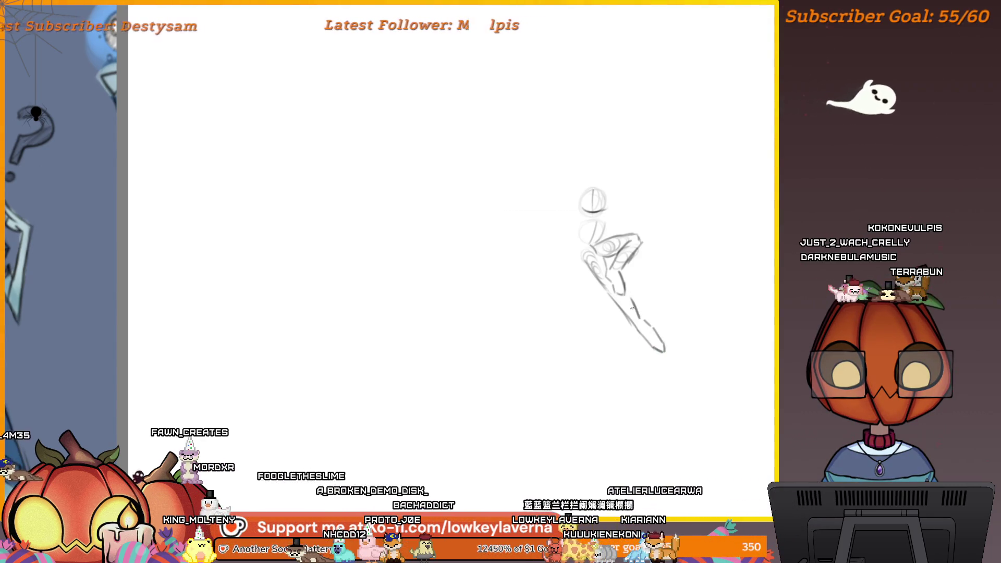
left_click_drag(600, 170, 603, 186)
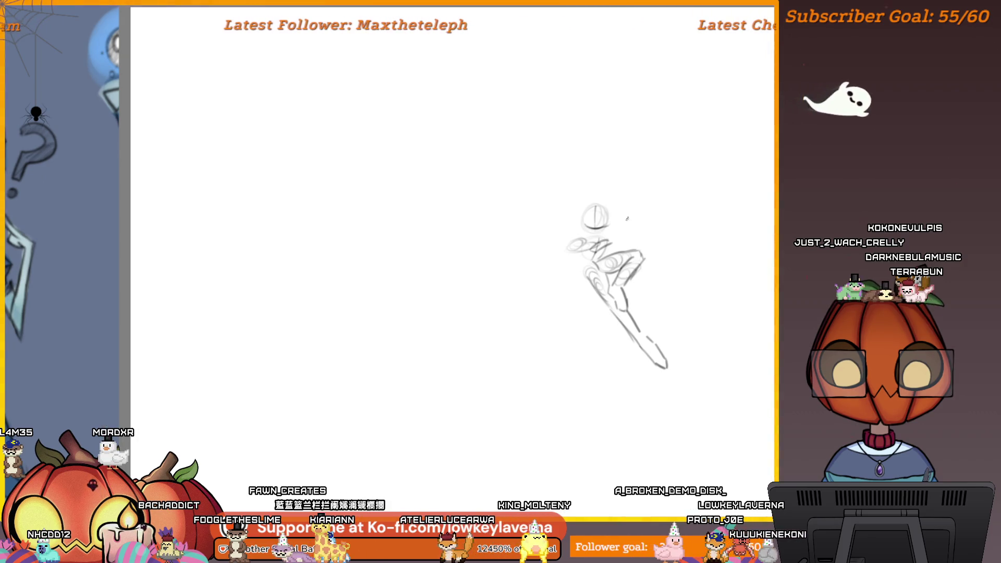
left_click_drag(642, 231, 610, 237)
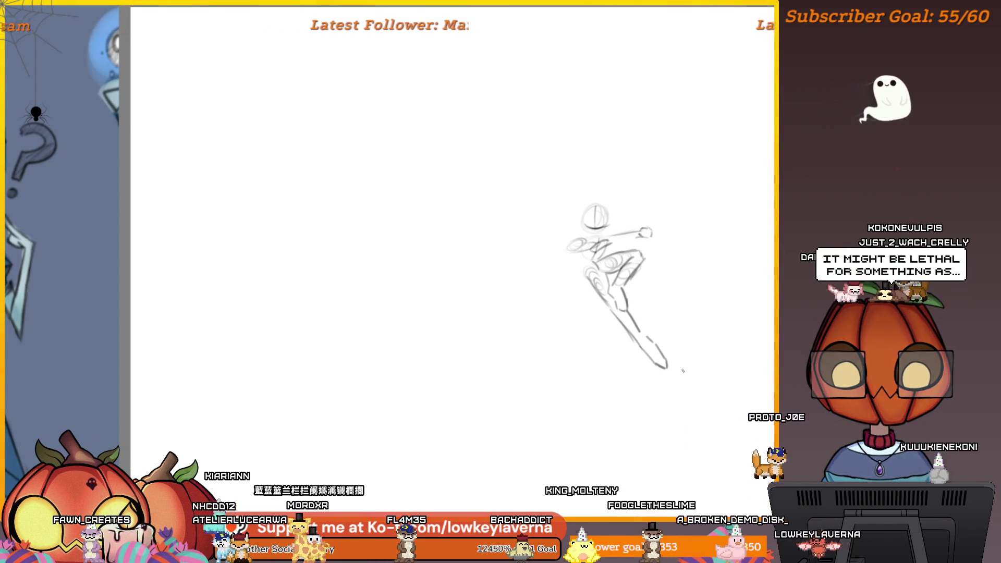
Step: Mirror and enlarge the canvas view, then add a stroke to the torso's right side
key("m")
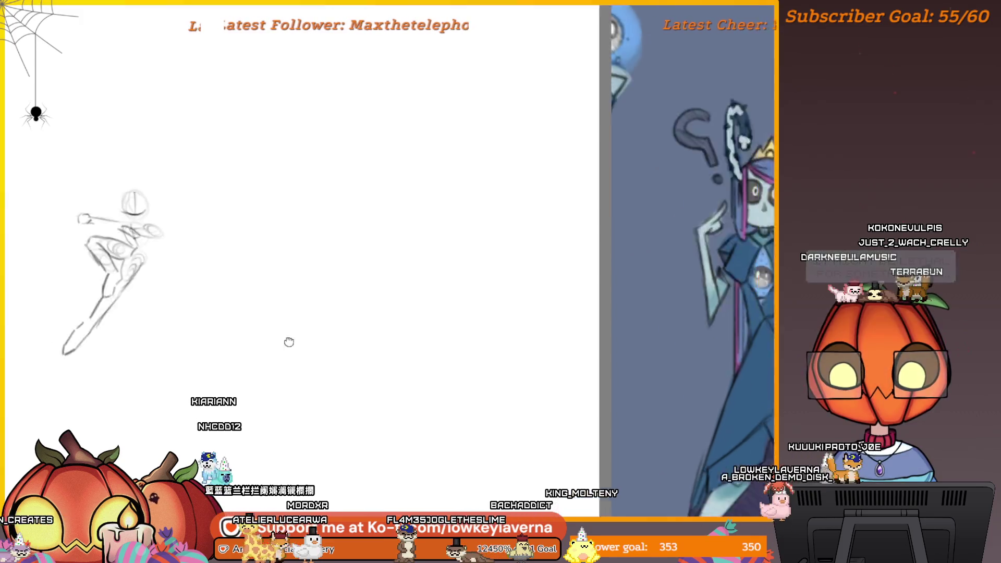
key("Tab")
left_click_drag(538, 291, 636, 329)
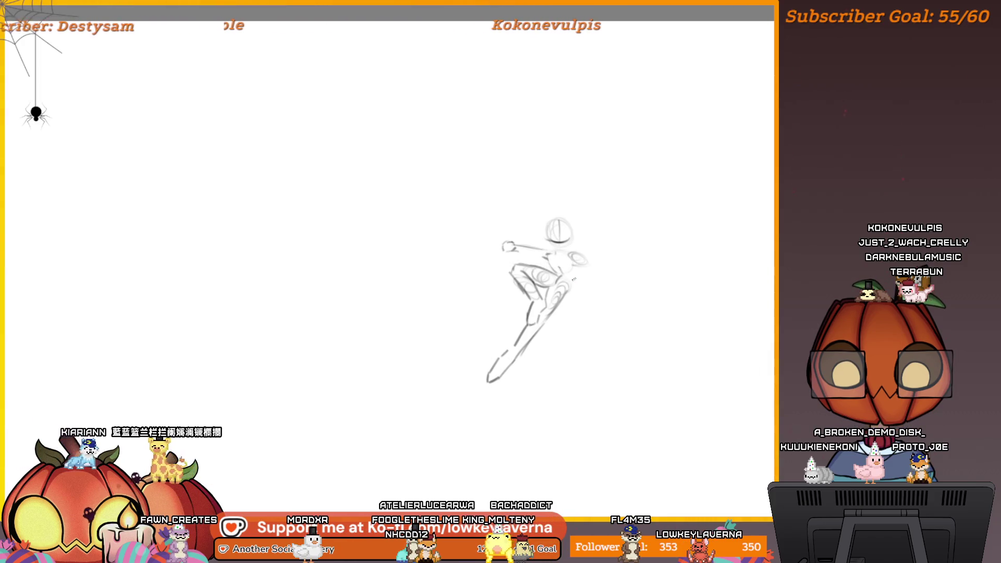
mouse_move(573, 293)
left_mouse_down()
mouse_move(576, 276)
mouse_move(577, 289)
left_mouse_up()
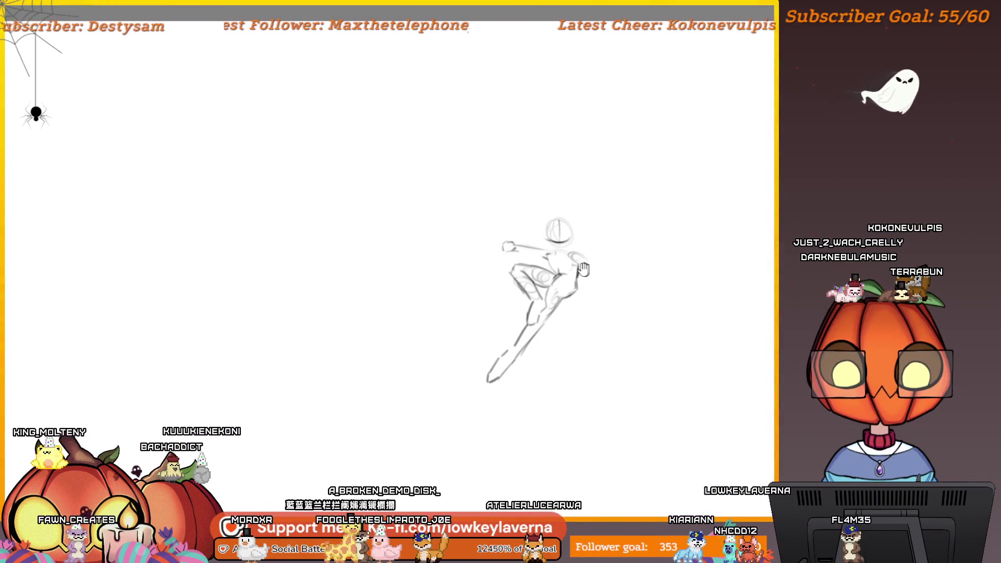
left_click_drag(546, 302, 548, 309)
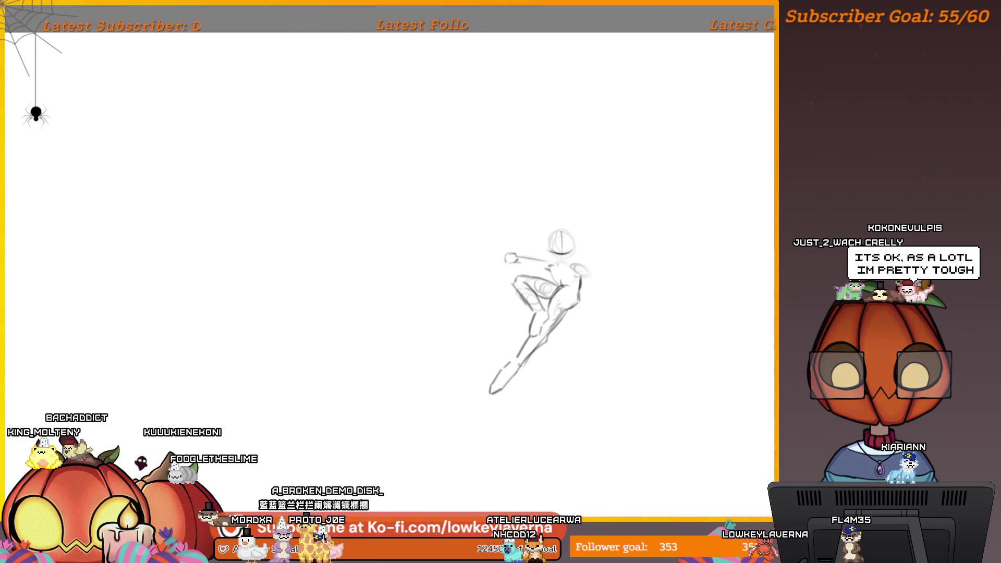
left_click_drag(587, 263, 579, 284)
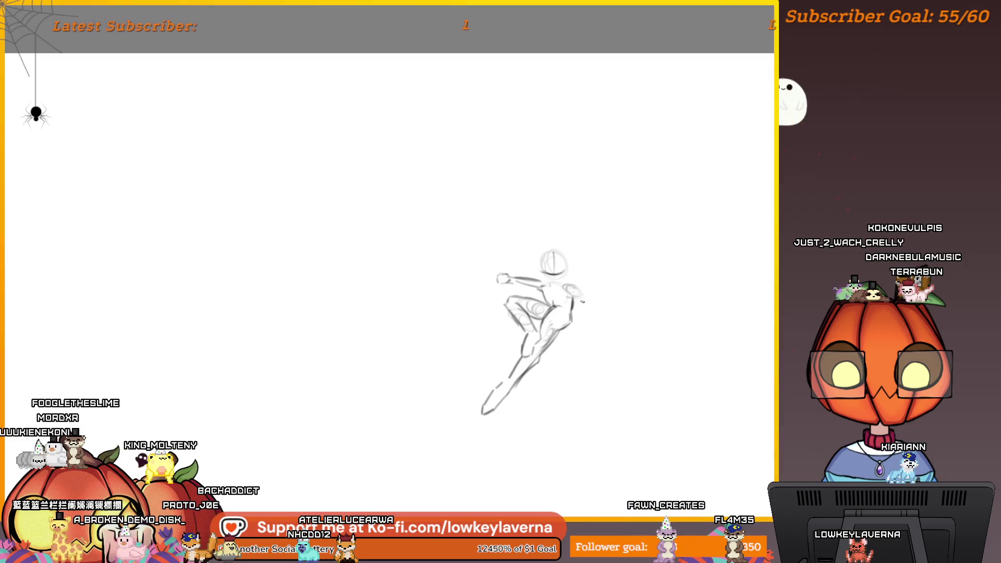
Step: Darken the figure's shoulder joint and hand, then mirror the view back to check
left_click_drag(583, 297, 574, 291)
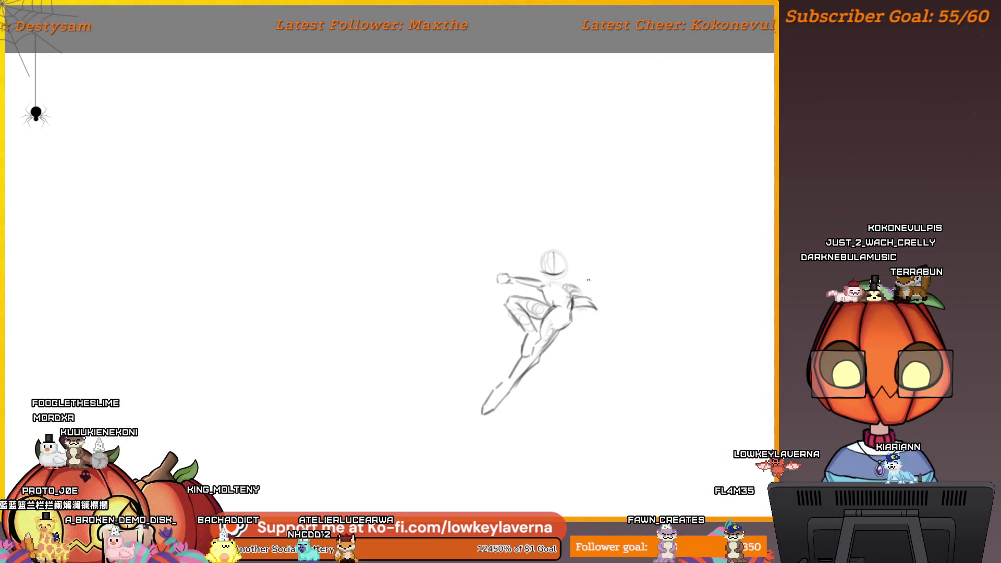
left_click_drag(582, 294, 641, 277)
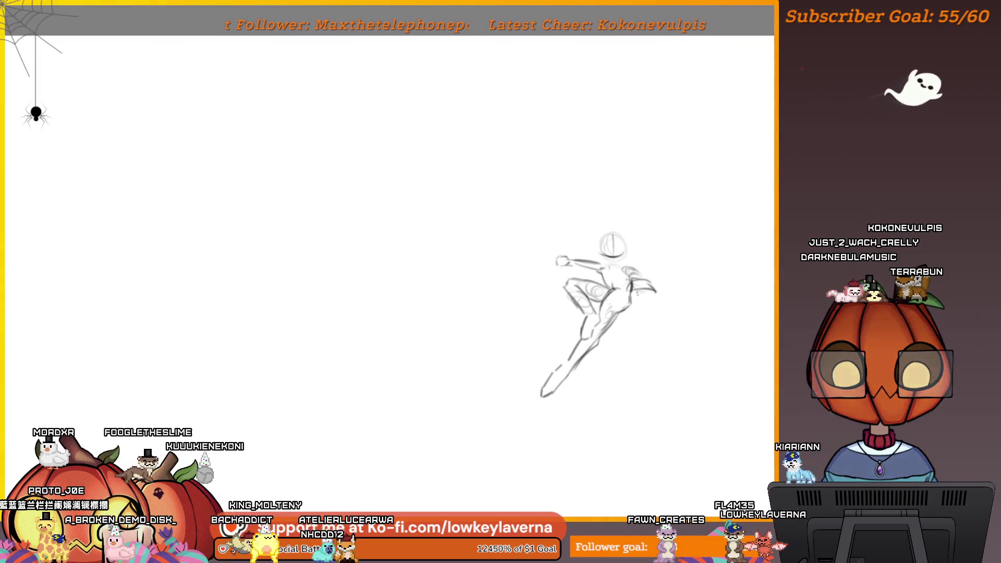
left_click_drag(632, 291, 659, 284)
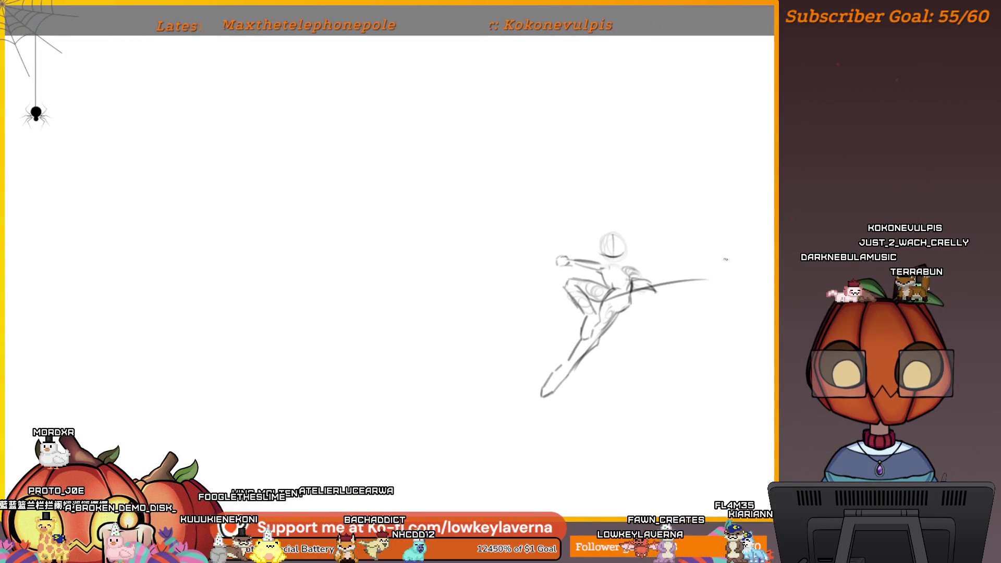
left_click_drag(717, 264, 684, 250)
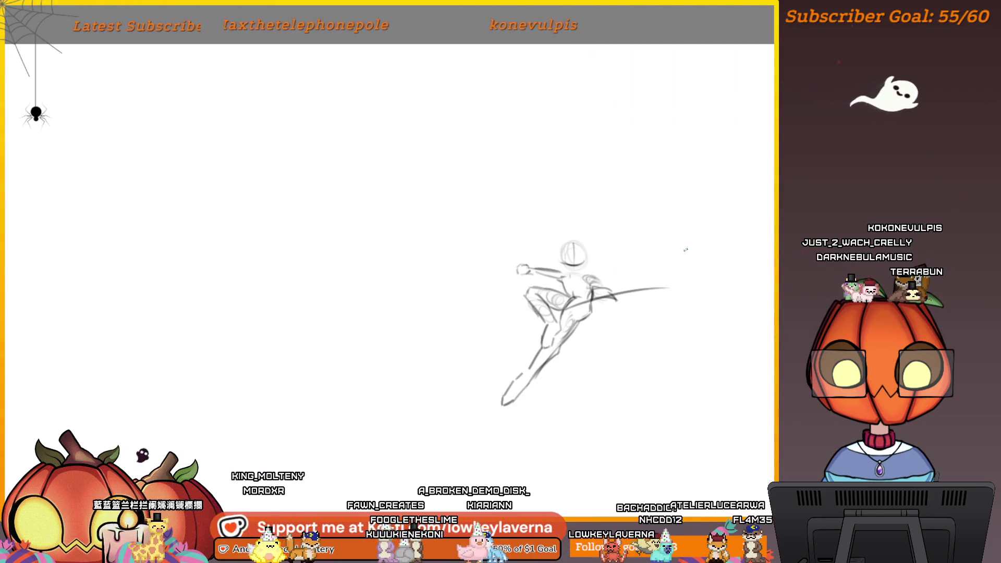
key("m")
mouse_move(324, 393)
left_mouse_down()
mouse_move(599, 373)
mouse_move(570, 373)
mouse_move(650, 405)
left_mouse_up()
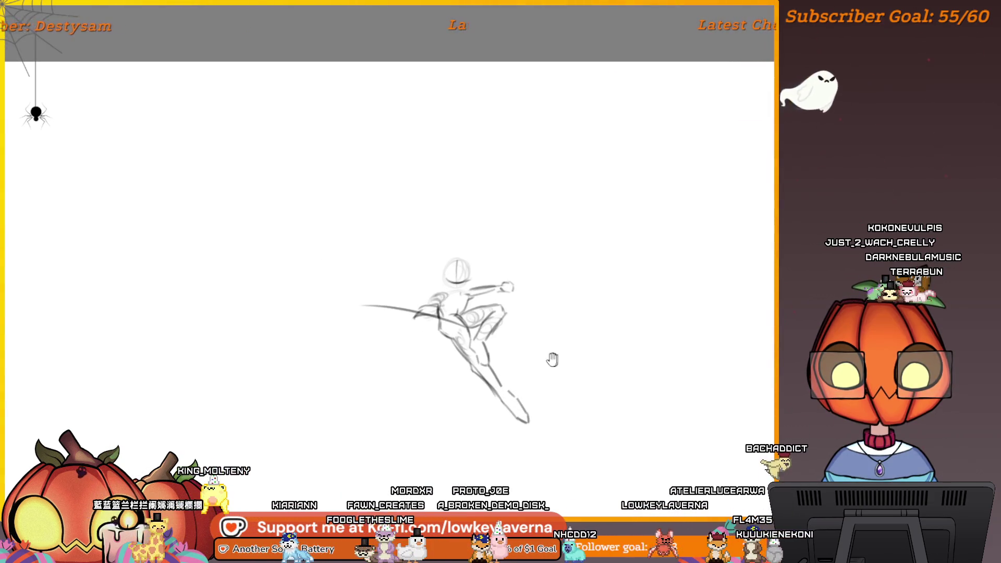
mouse_move(552, 358)
left_mouse_down()
mouse_move(619, 369)
mouse_move(671, 360)
mouse_move(639, 378)
left_mouse_up()
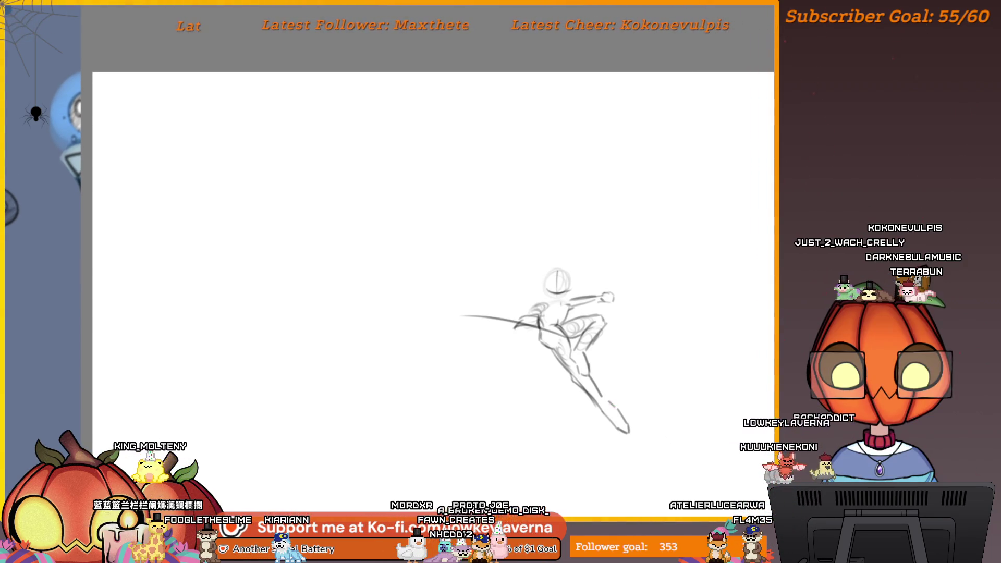
Step: Undo the long stray stroke and wipe the gesture sketch from the layer to start over
key("ctrl+z")
mouse_move(676, 432)
left_mouse_down()
mouse_move(628, 434)
mouse_move(658, 427)
left_mouse_up()
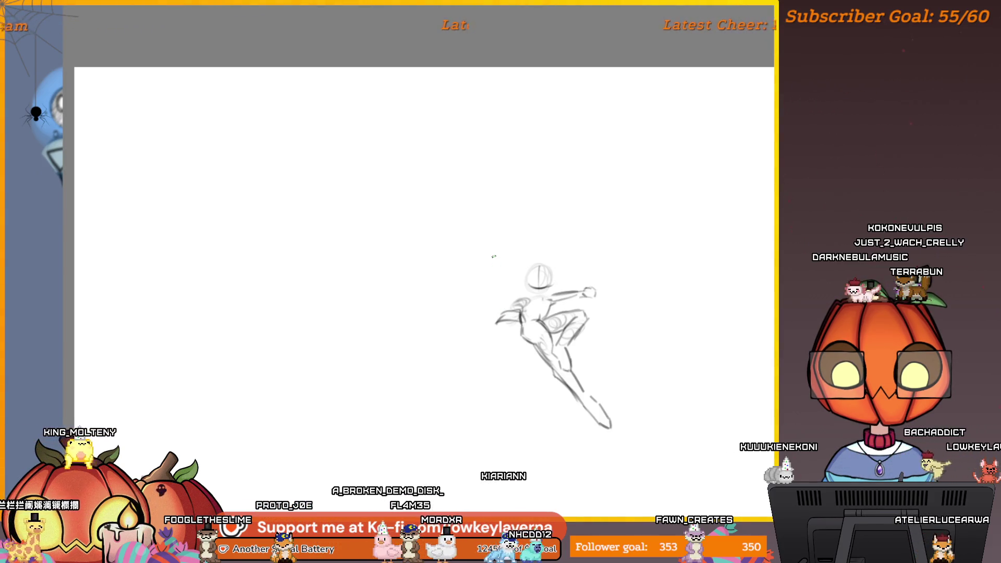
left_click_drag(552, 229, 587, 214)
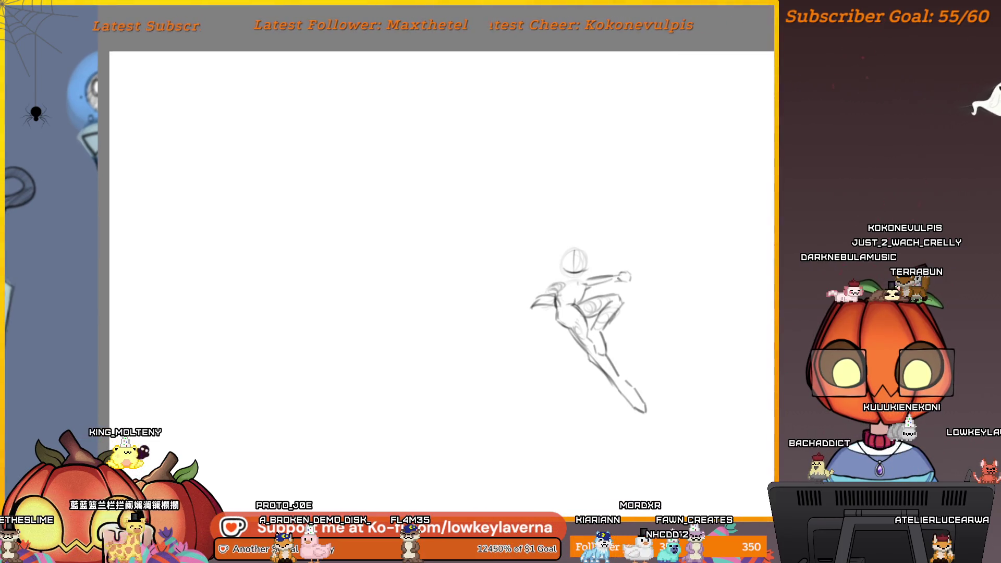
key("Delete")
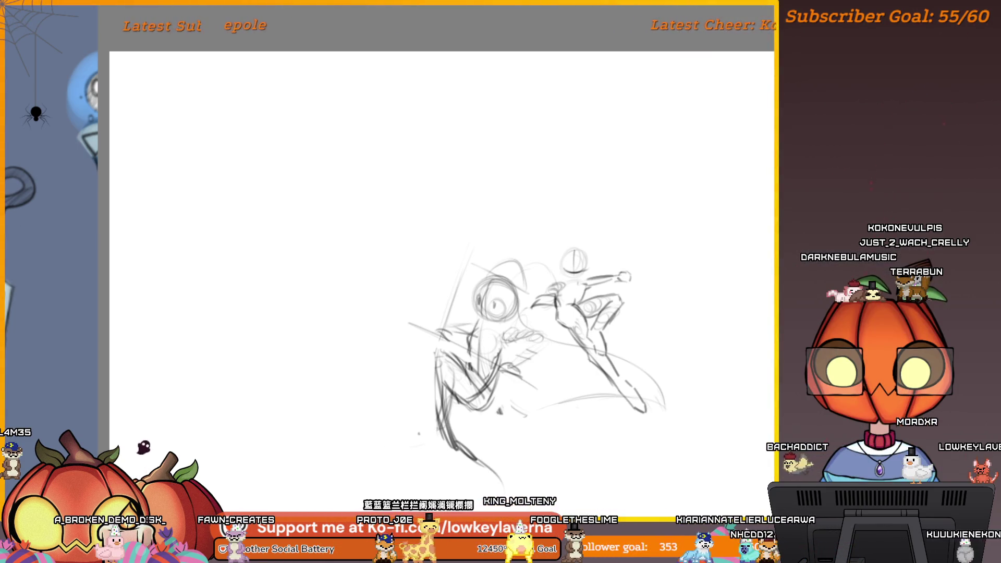
key("Delete")
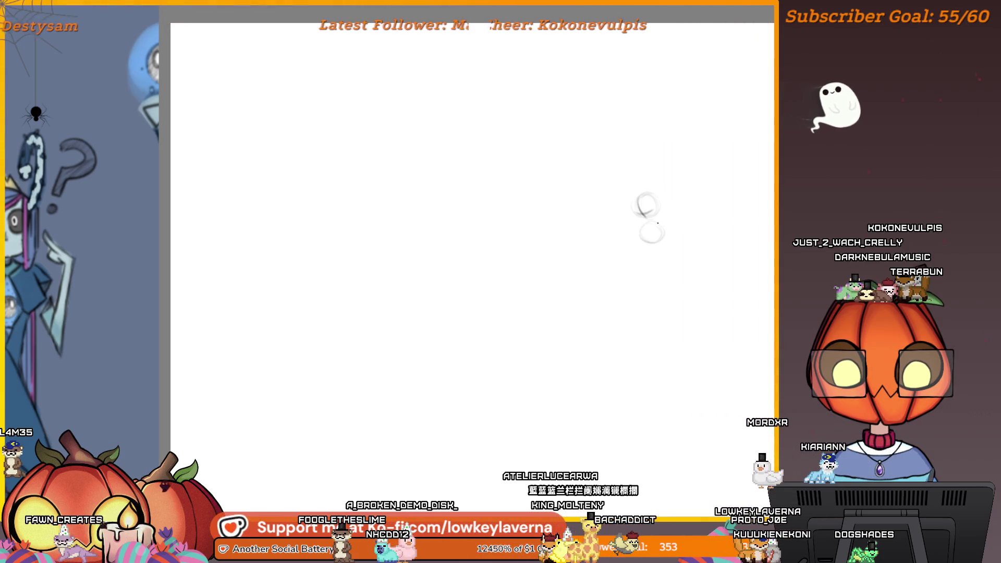
Step: Retrace the lower head circle and sketch the body line with a curve beside it
left_click_drag(652, 222, 655, 247)
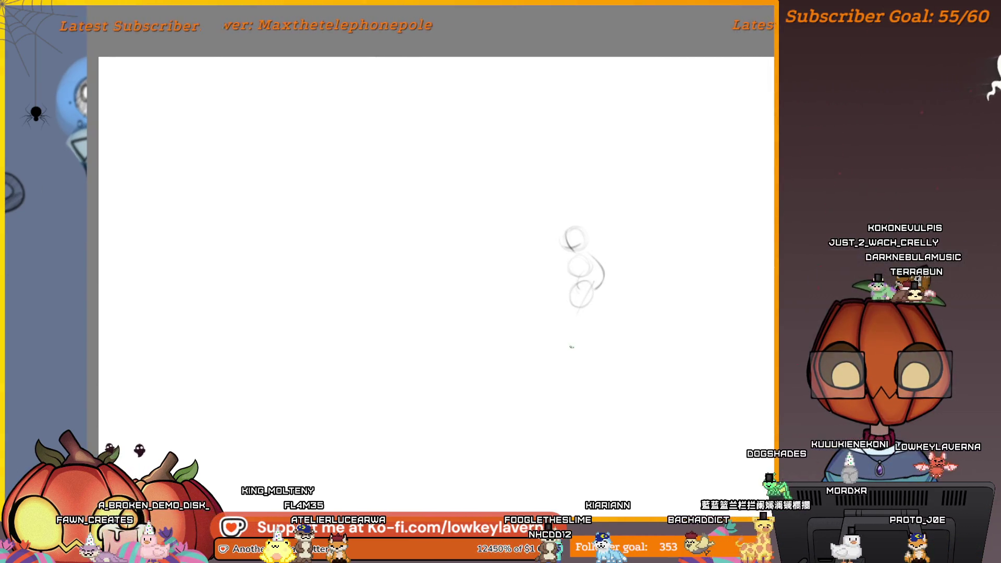
mouse_move(578, 310)
left_mouse_down()
mouse_move(566, 379)
mouse_move(569, 364)
left_mouse_up()
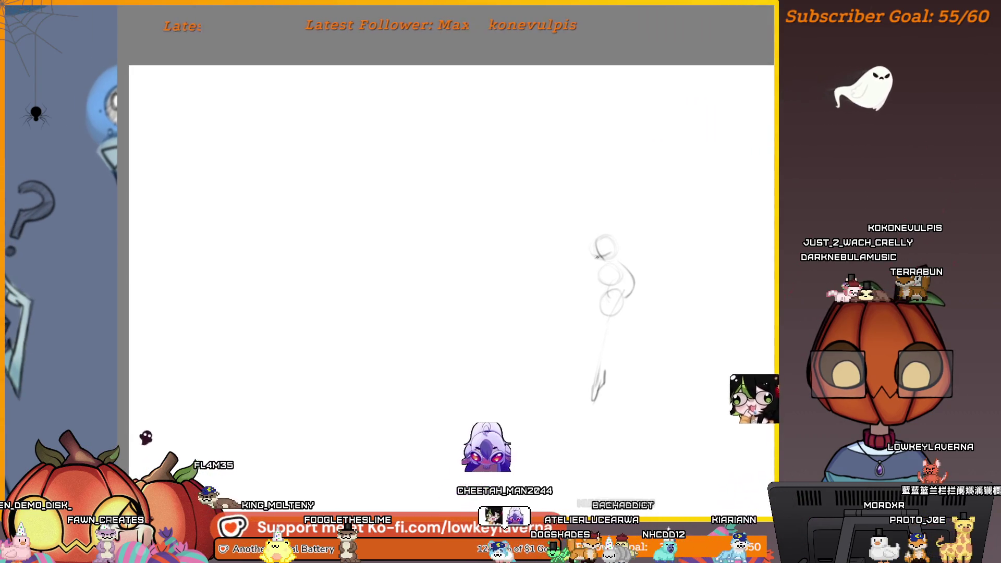
mouse_move(599, 298)
left_mouse_down()
mouse_move(578, 315)
mouse_move(634, 355)
mouse_move(629, 373)
left_mouse_up()
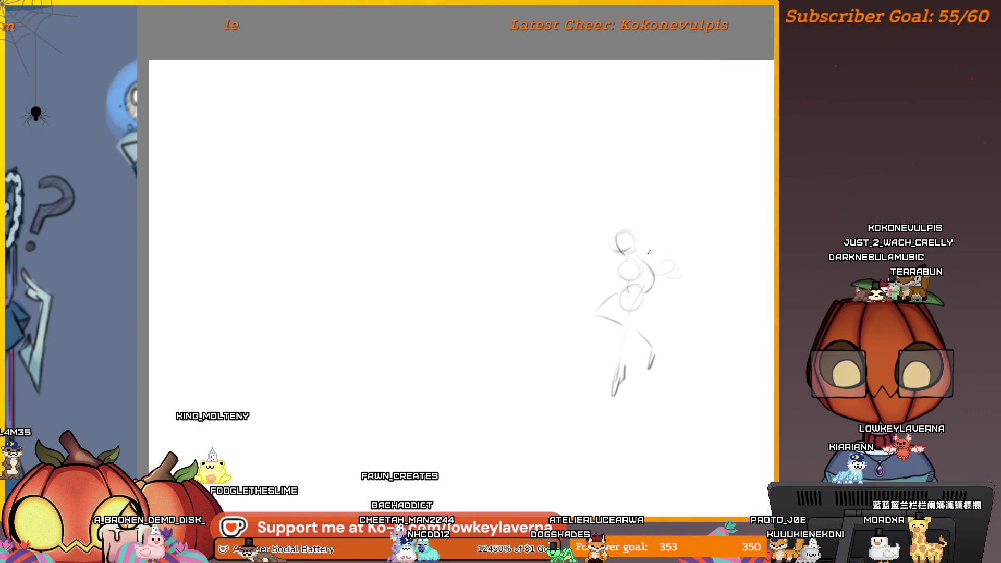
Step: Draw one arm as a long straight line to the right and a second arm reaching left
left_click_drag(636, 253, 704, 282)
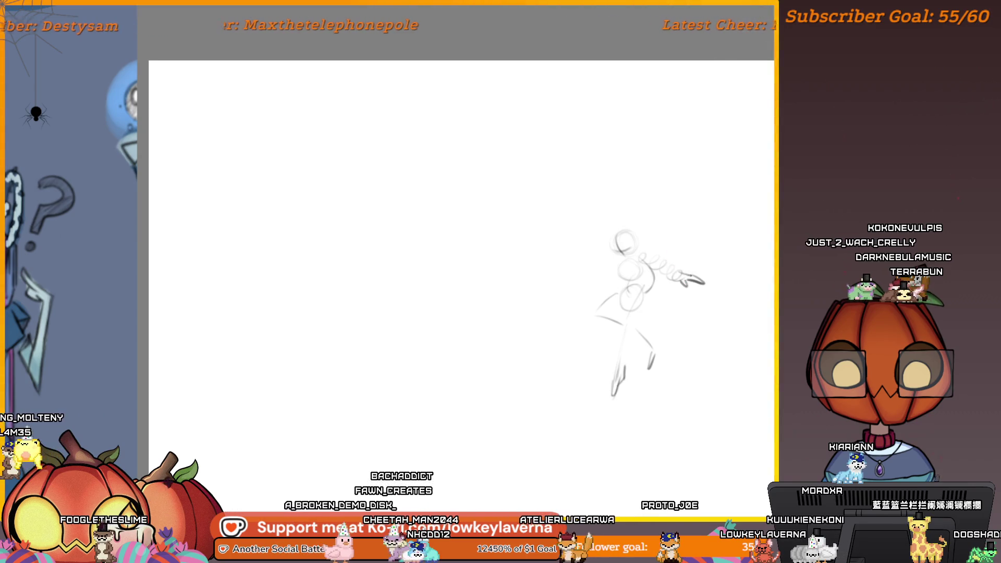
left_click_drag(642, 255, 675, 272)
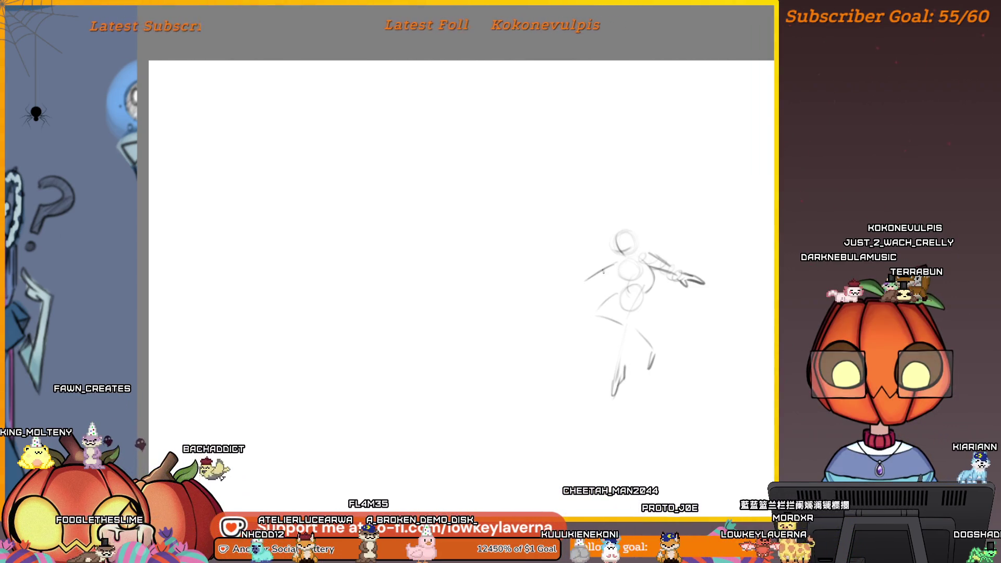
left_click_drag(608, 266, 569, 286)
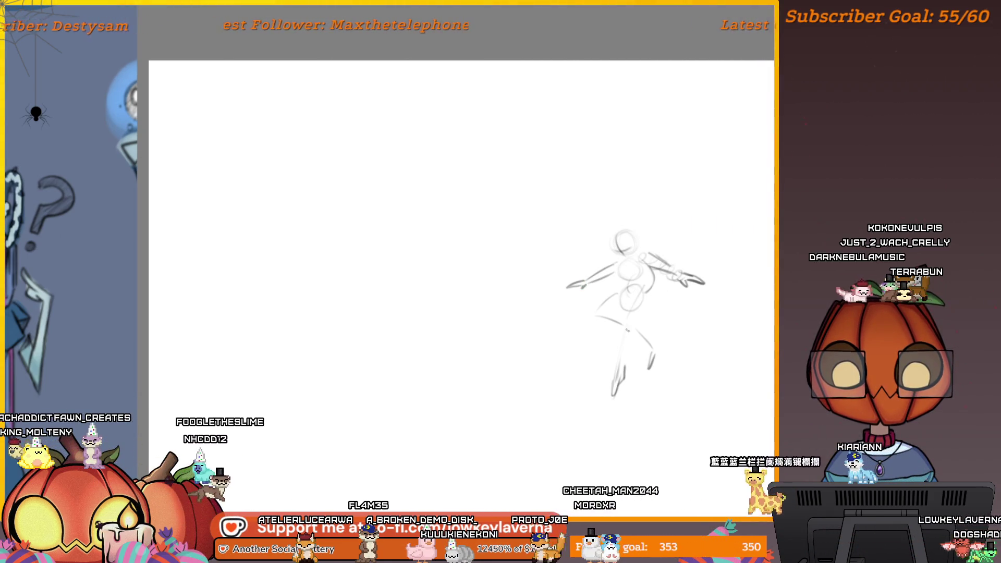
left_click_drag(646, 290, 609, 297)
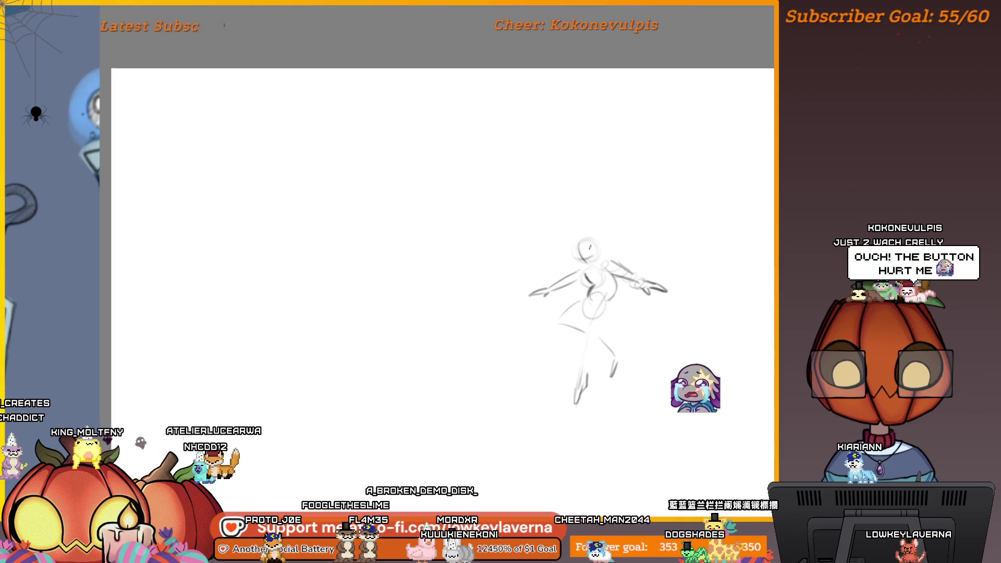
left_click_drag(590, 247, 613, 244)
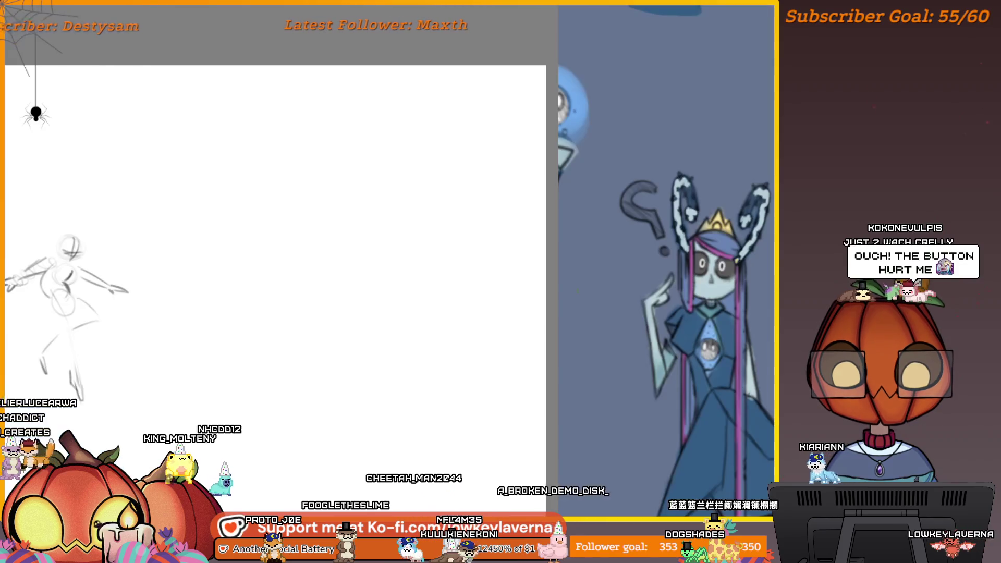
mouse_move(618, 285)
left_mouse_down()
mouse_move(487, 286)
mouse_move(706, 338)
left_mouse_up()
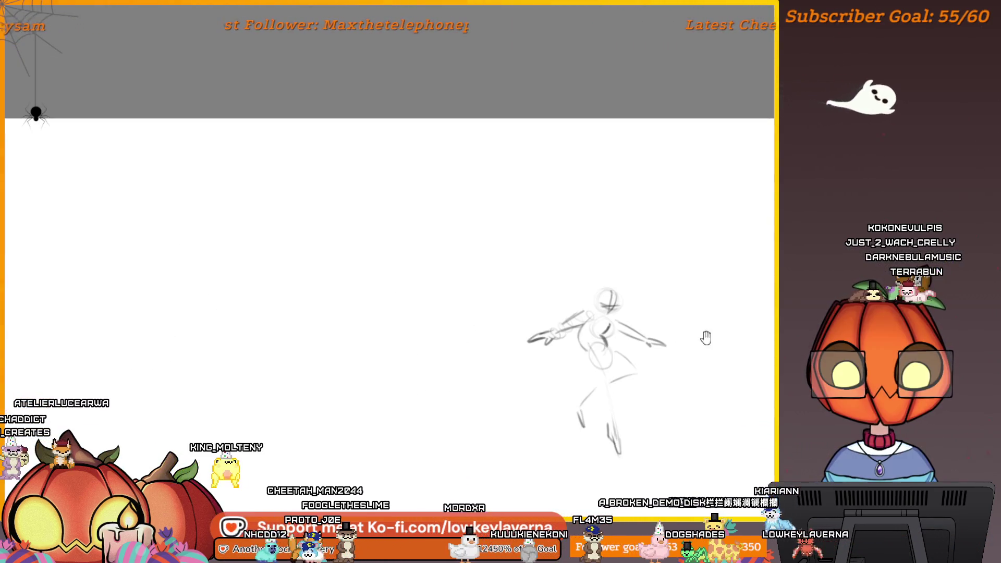
Step: Zoom in, erase the old leg strokes and redraw the right leg as a bent leg
scroll(605, 304, "up", 2)
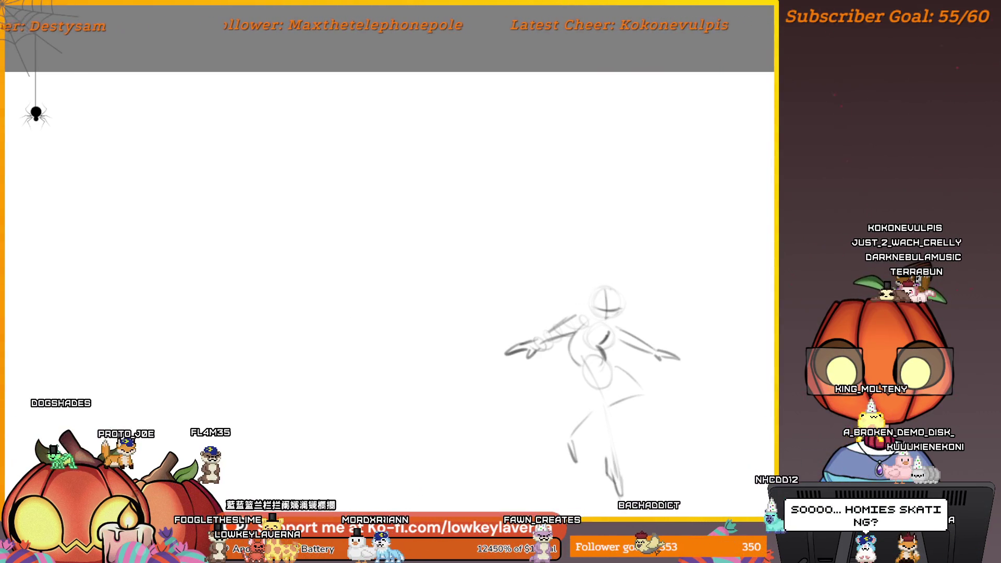
scroll(616, 350, "down", 2)
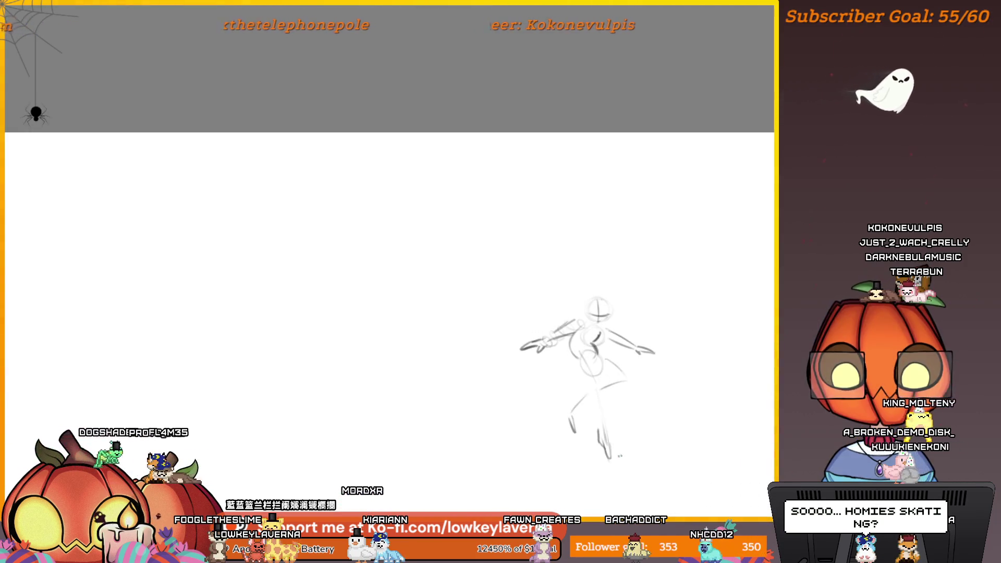
scroll(590, 364, "up", 2)
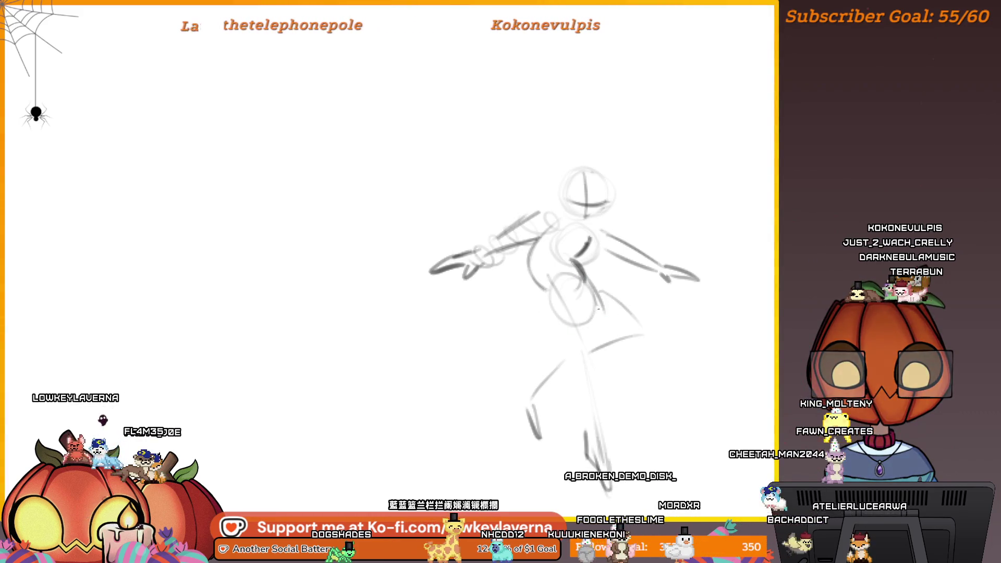
left_click_drag(506, 339, 519, 308)
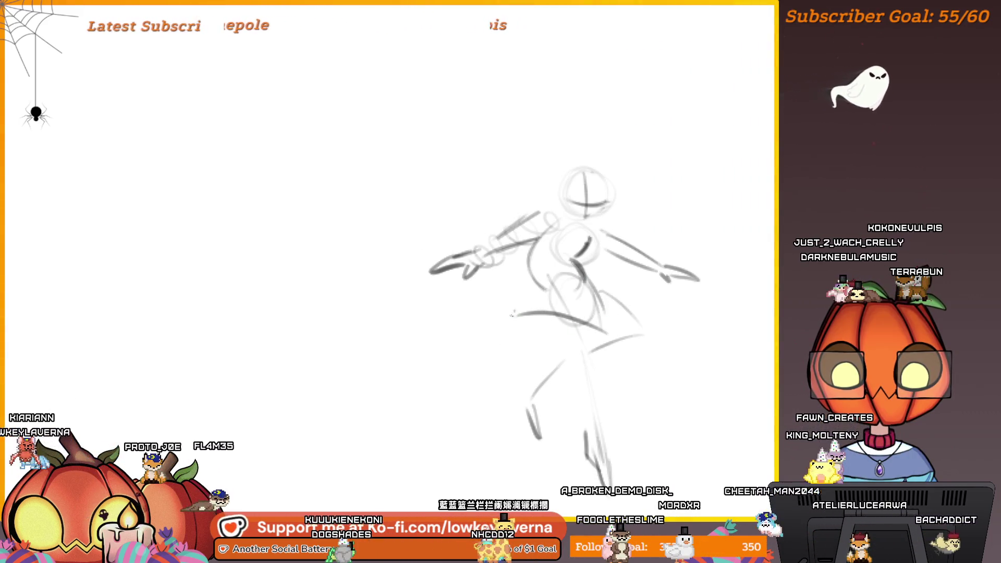
key("e")
left_click_drag(537, 417, 563, 365)
mouse_move(641, 339)
left_mouse_down()
mouse_move(625, 335)
mouse_move(621, 311)
mouse_move(641, 326)
left_mouse_up()
key("e")
left_click_drag(644, 334, 589, 354)
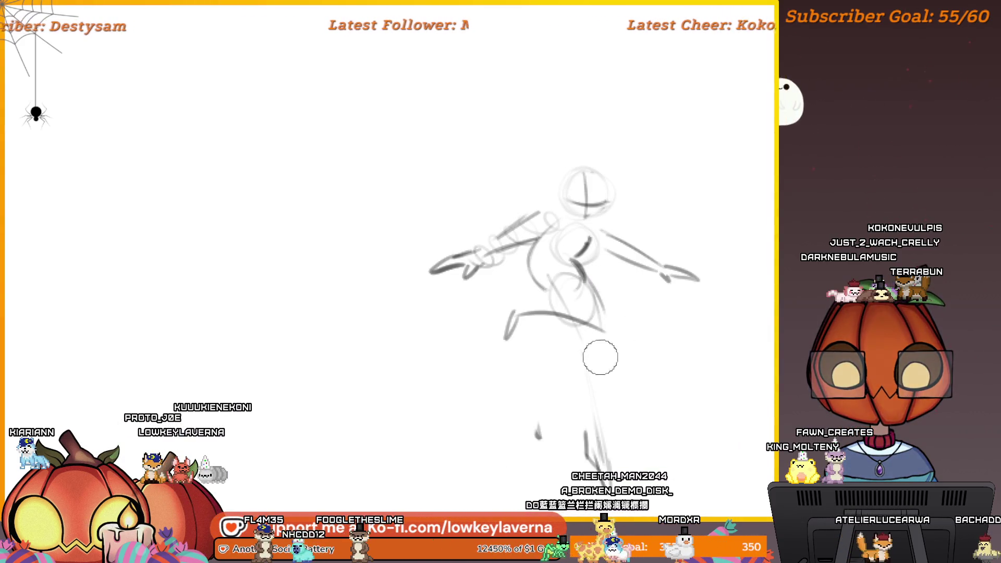
Step: Mirror the canvas horizontally and recentre the figure in view
scroll(661, 342, "down", 3)
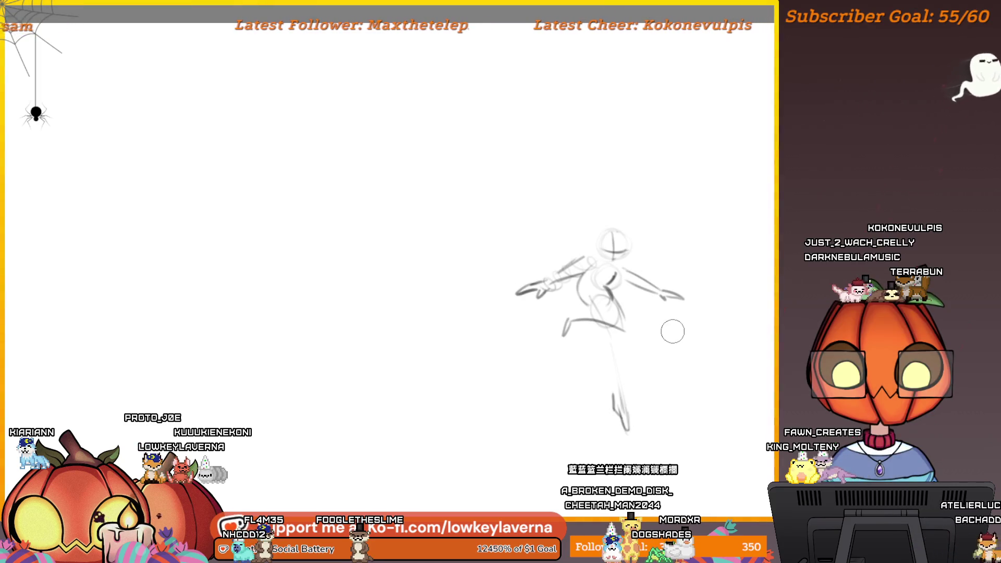
key("m")
mouse_move(313, 334)
left_mouse_down()
mouse_move(562, 324)
mouse_move(627, 295)
left_mouse_up()
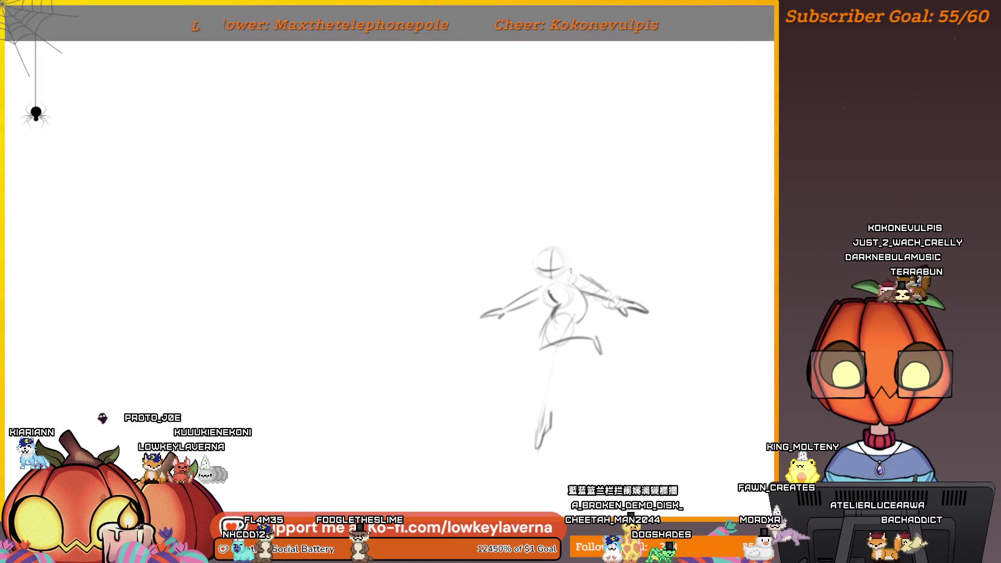
left_click_drag(571, 271, 540, 226)
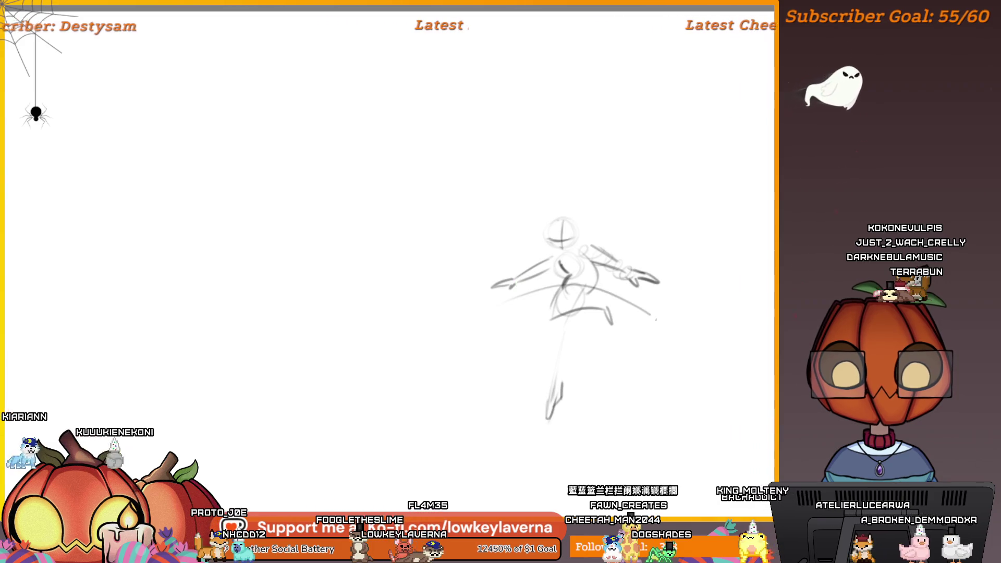
Step: Pan and zoom around the figure while working on the cloak outline
left_click_drag(642, 309, 682, 310)
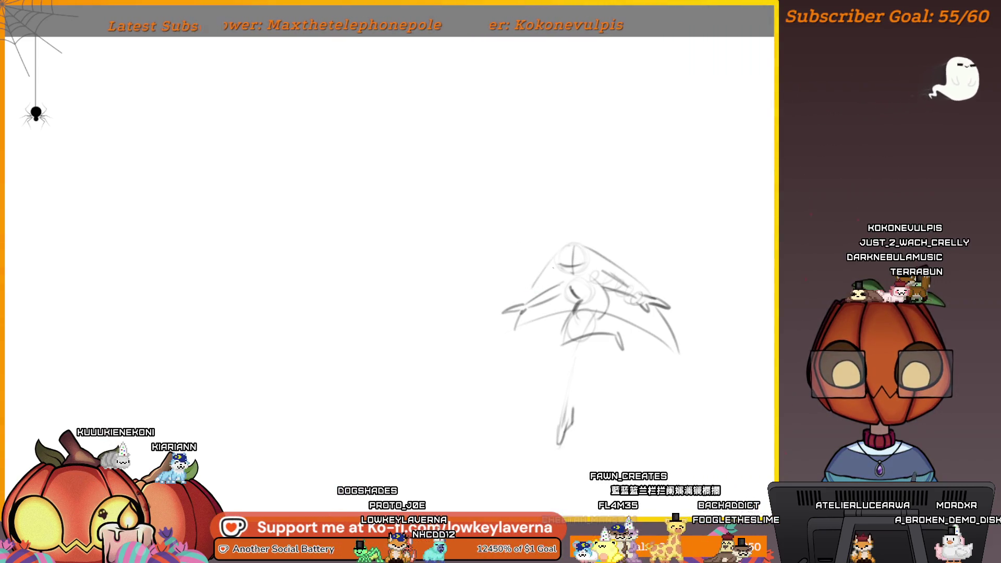
scroll(694, 315, "up", 5)
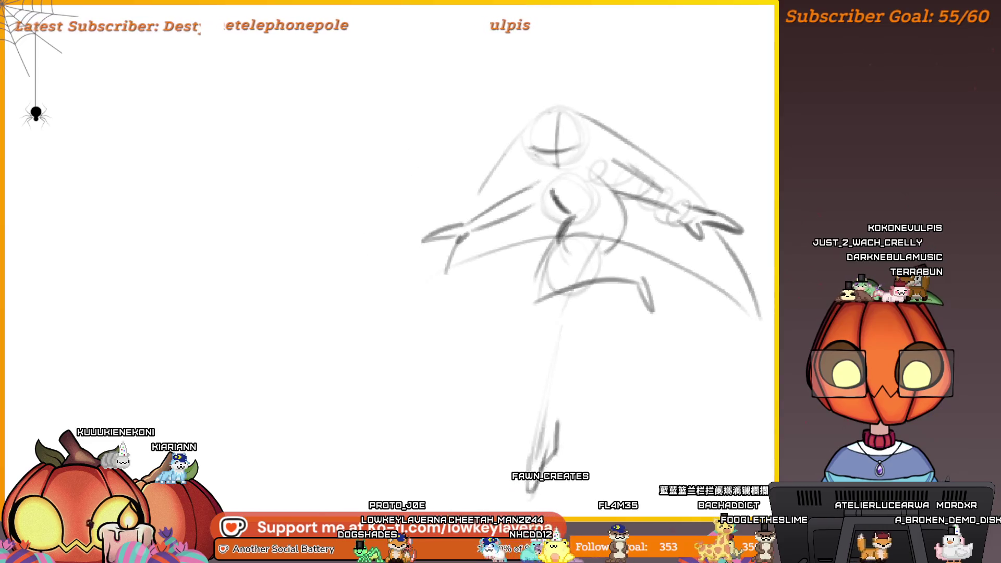
left_click_drag(720, 369, 762, 417)
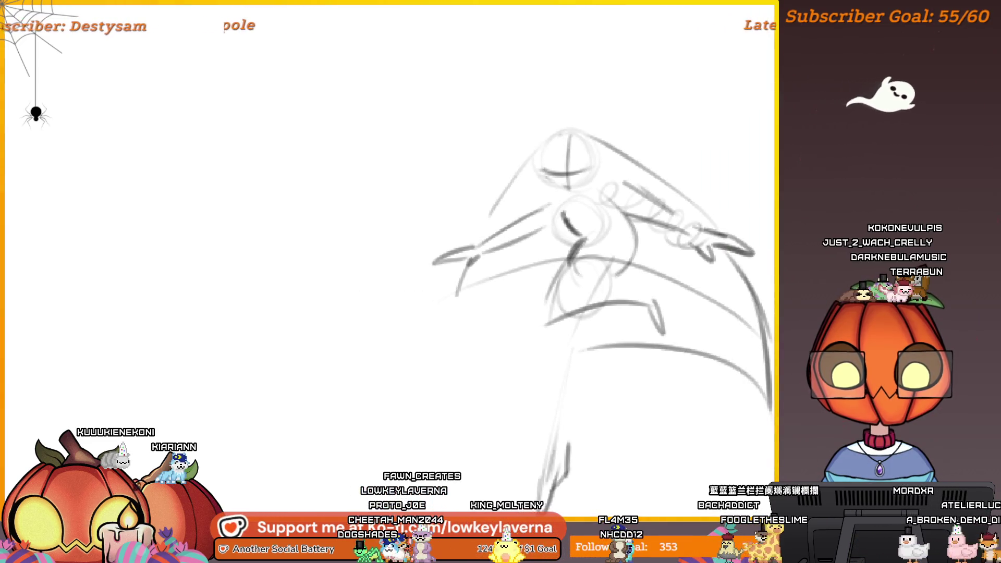
left_click_drag(655, 352, 671, 381)
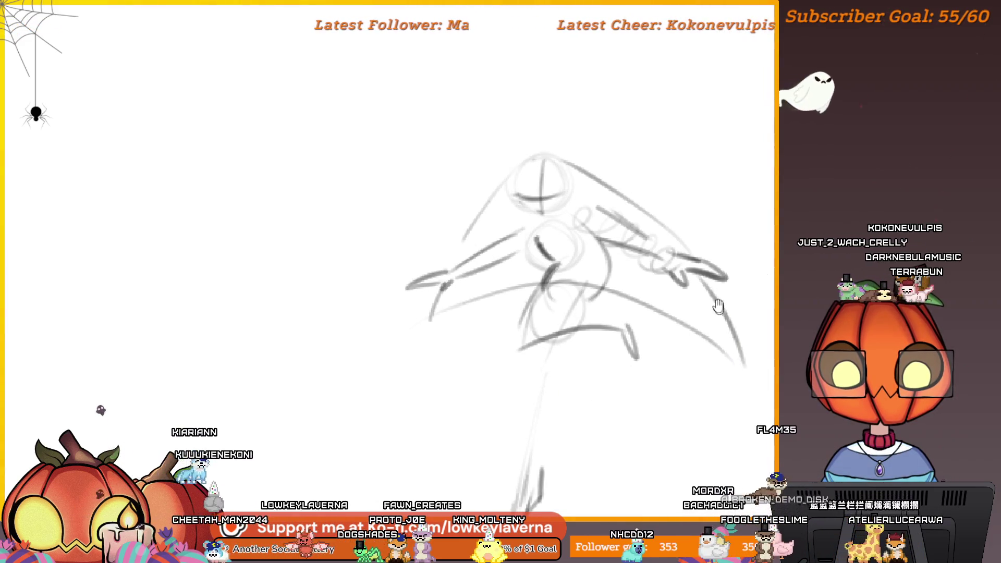
scroll(709, 299, "up", 2)
left_click_drag(710, 299, 728, 265)
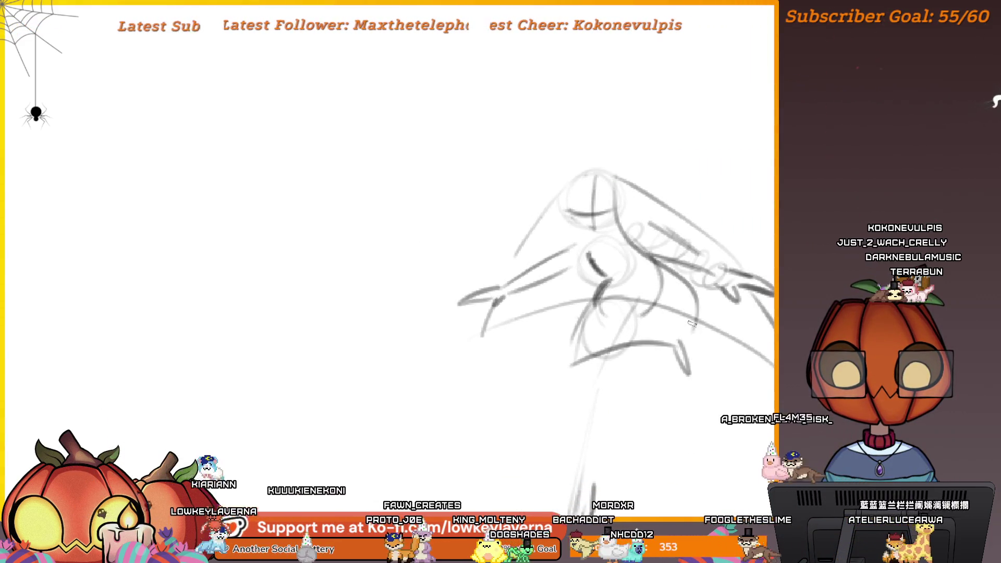
left_click_drag(572, 292, 606, 310)
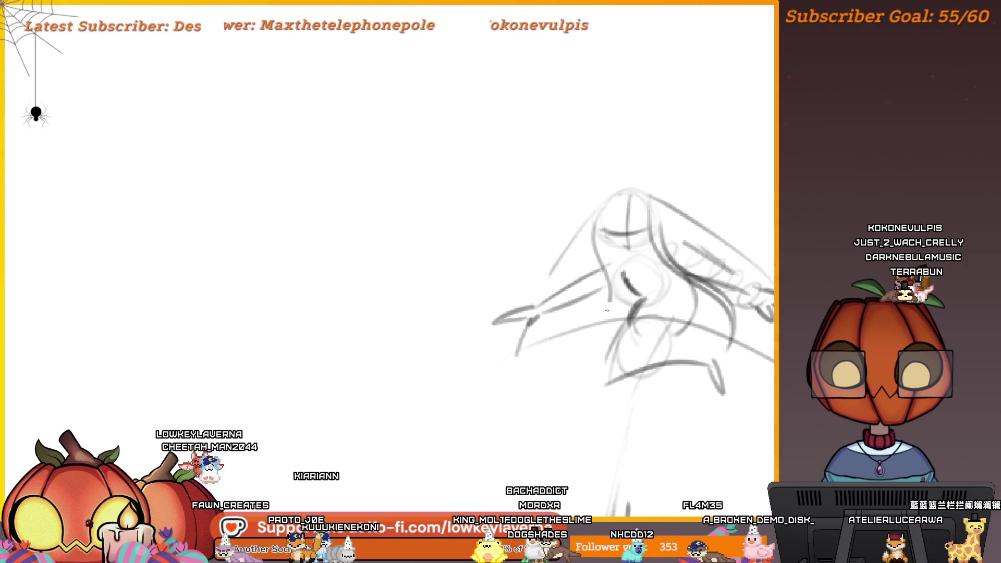
Step: Zoom out to see the whole cloaked figure and pick black as the drawing colour
key("ctrl+minus")
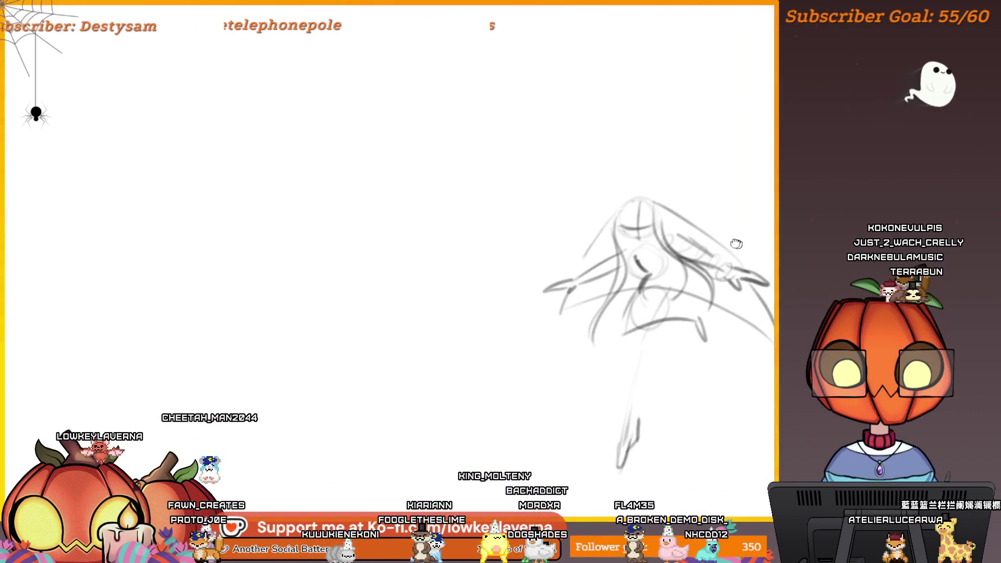
scroll(557, 251, "up", 1)
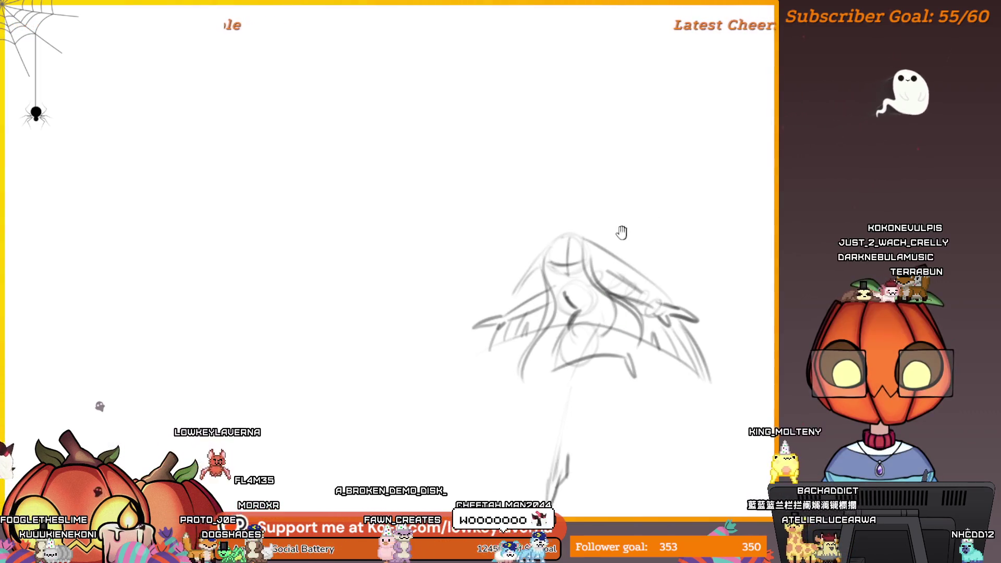
left_click_drag(622, 232, 649, 256)
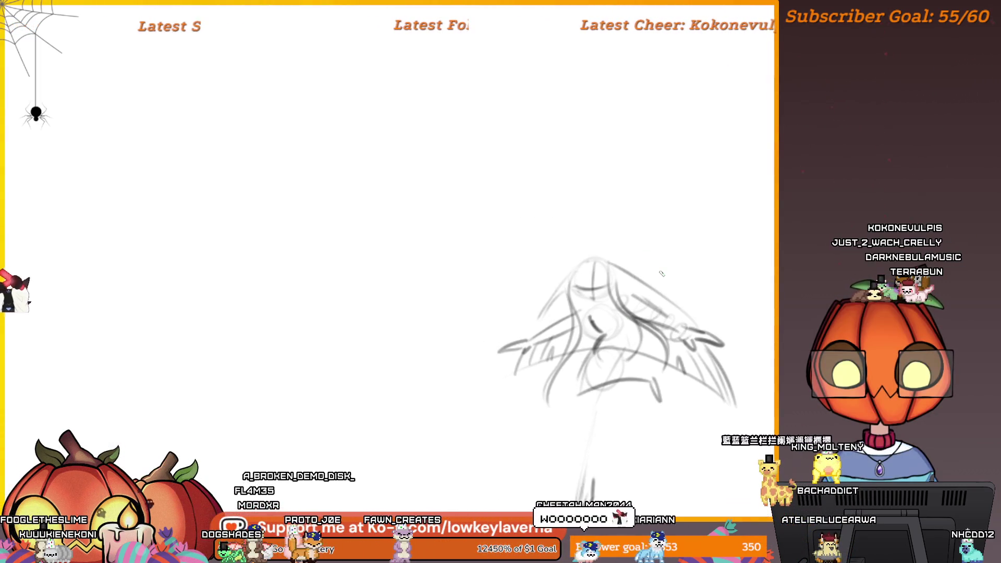
left_click_drag(575, 265, 590, 257)
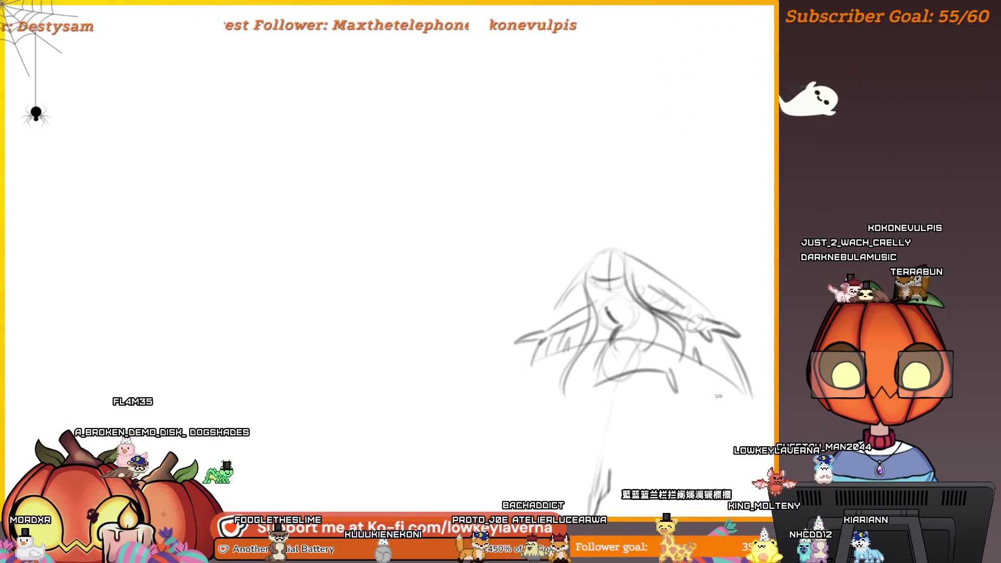
left_click(620, 467)
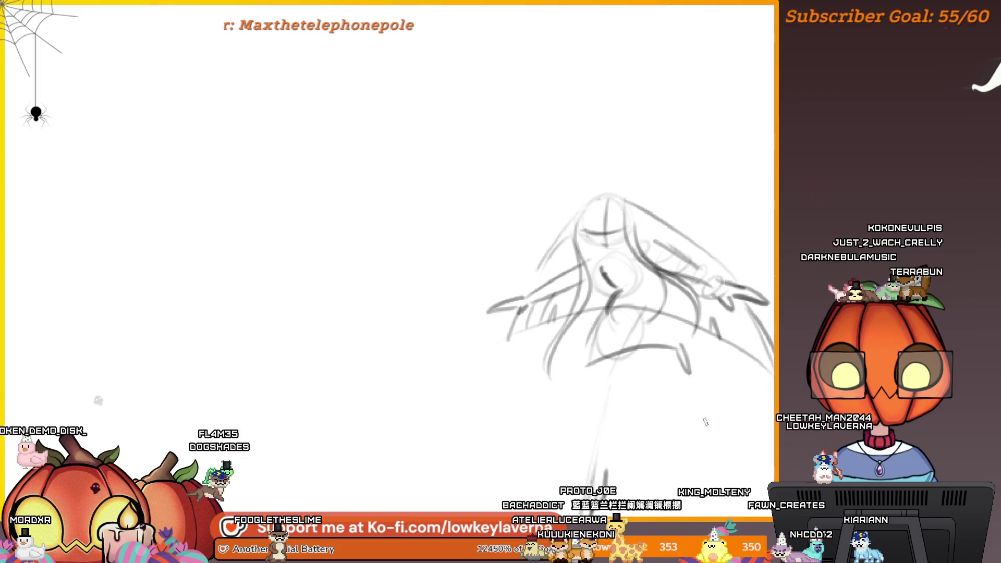
left_click_drag(735, 396, 676, 411)
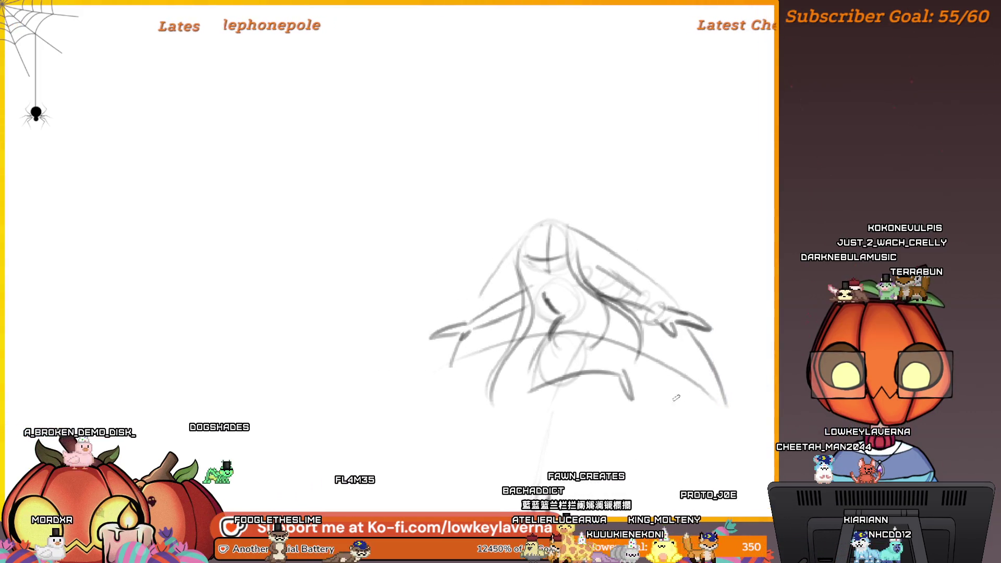
left_click(676, 398, "alt")
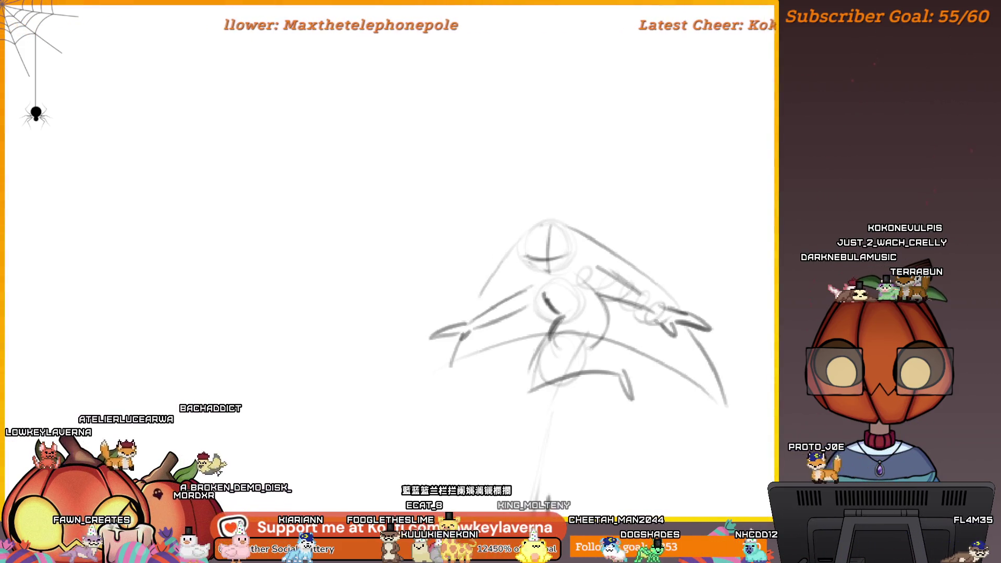
Step: Zoom in on the face and ink both narrow eyes in black
scroll(608, 170, "up", 5)
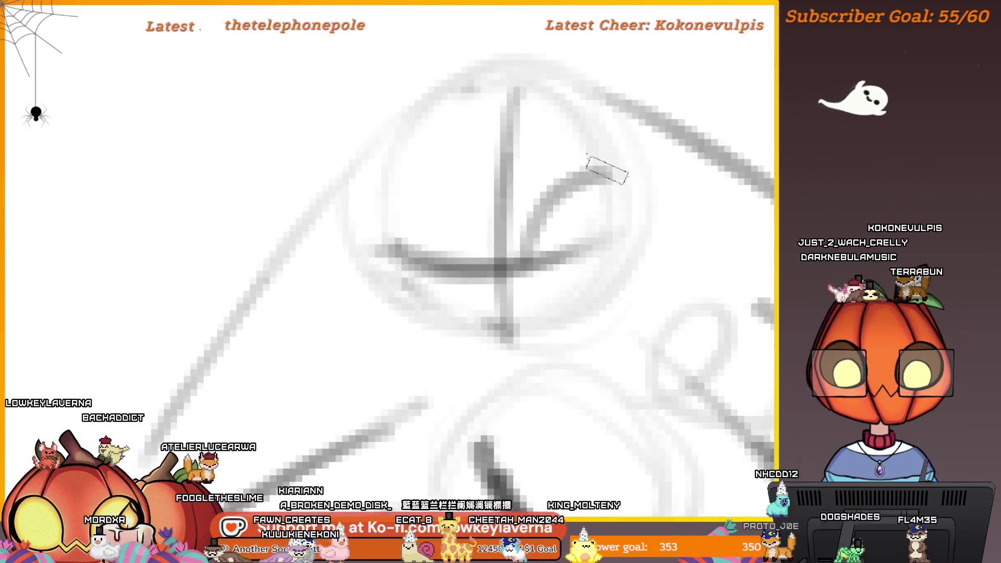
mouse_move(565, 219)
left_mouse_down()
mouse_move(626, 313)
mouse_move(615, 370)
left_mouse_up()
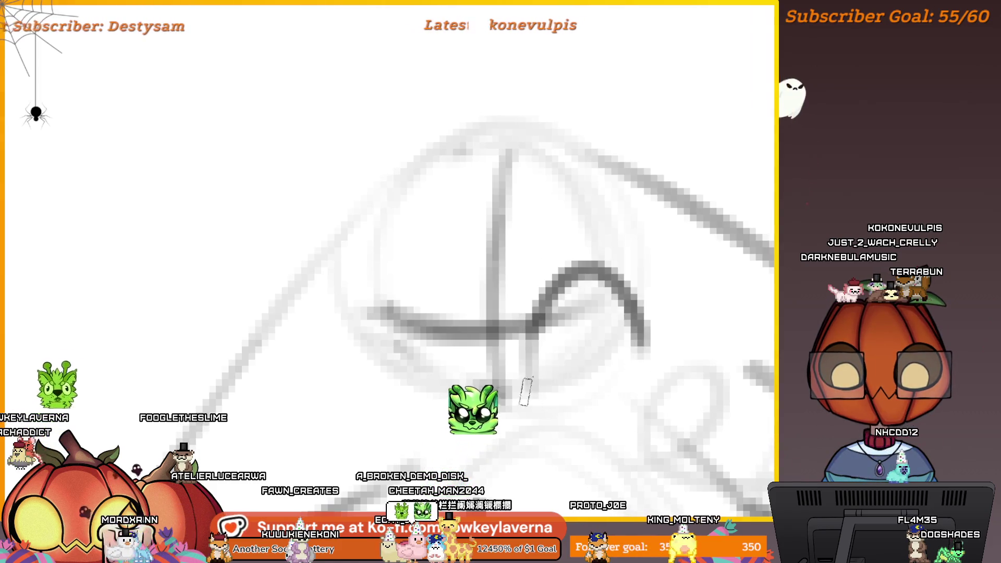
mouse_move(526, 391)
left_mouse_down()
mouse_move(584, 336)
mouse_move(592, 380)
mouse_move(512, 346)
mouse_move(633, 307)
left_mouse_up()
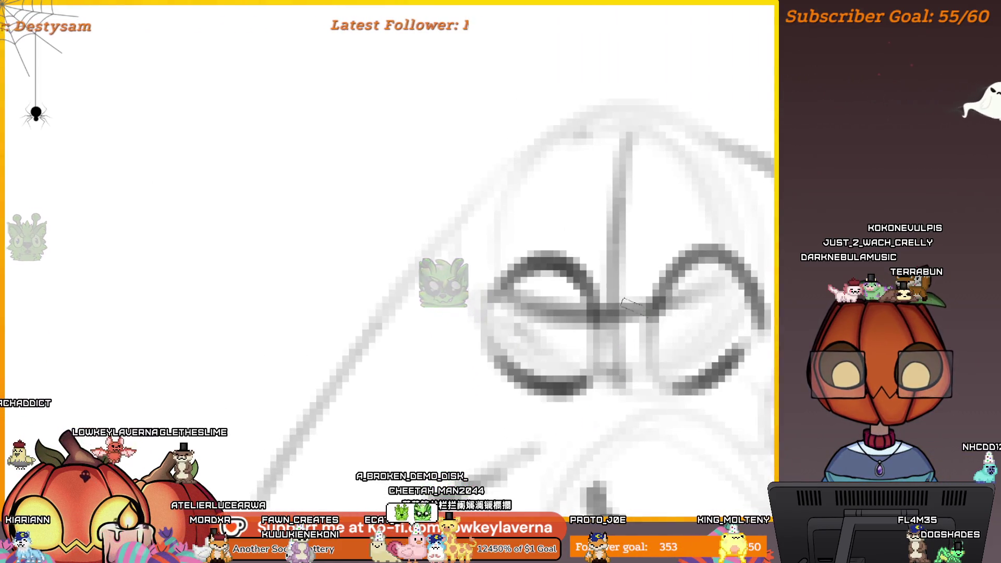
scroll(633, 307, "down", 5)
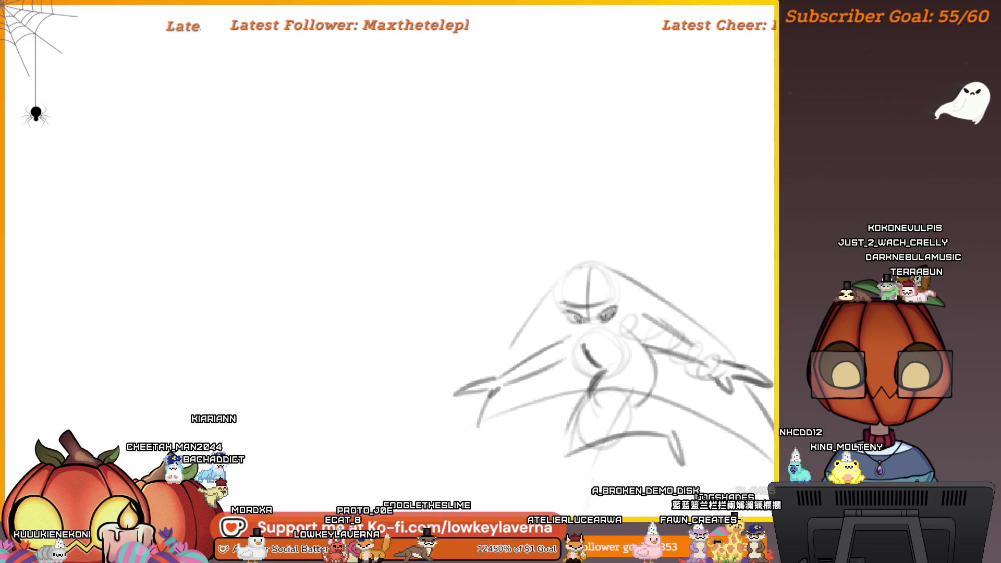
scroll(644, 229, "down", 3)
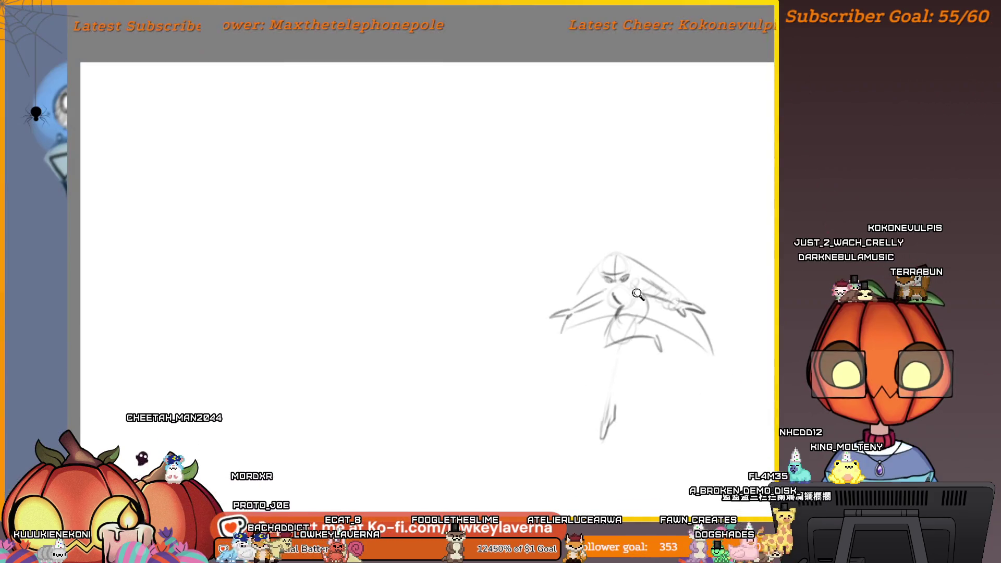
left_click_drag(675, 289, 718, 236)
scroll(641, 257, "up", 5)
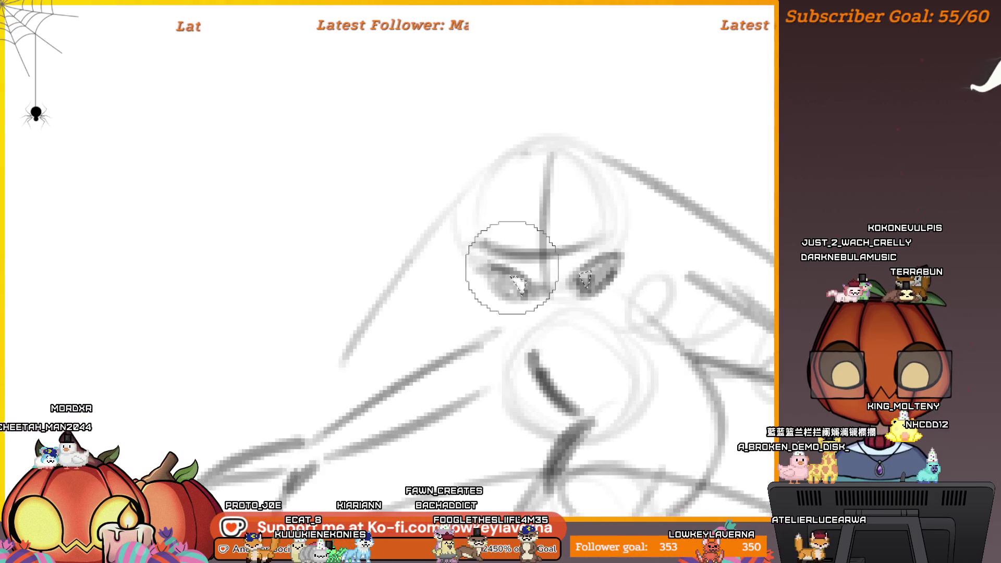
scroll(618, 319, "down", 2)
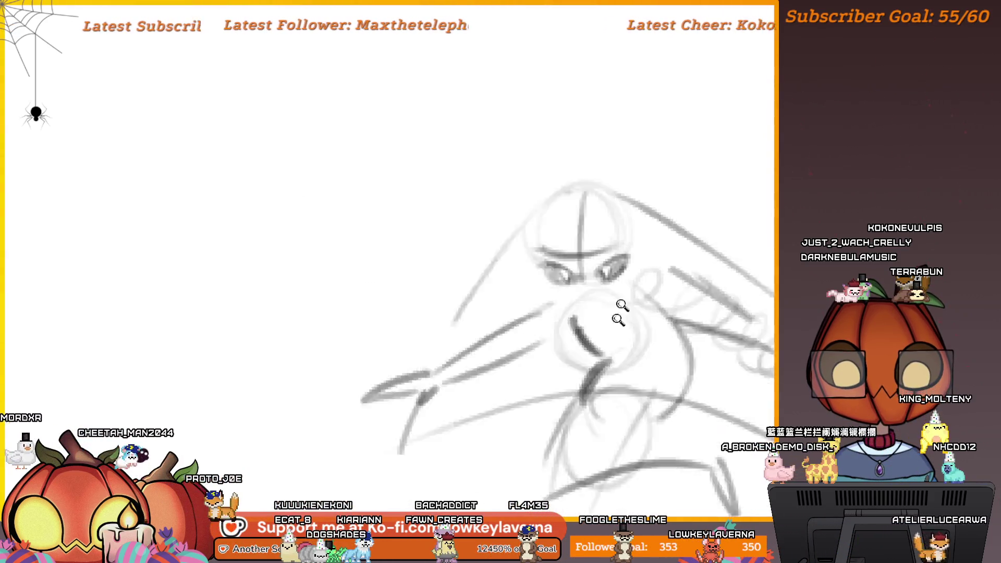
scroll(619, 319, "down", 3)
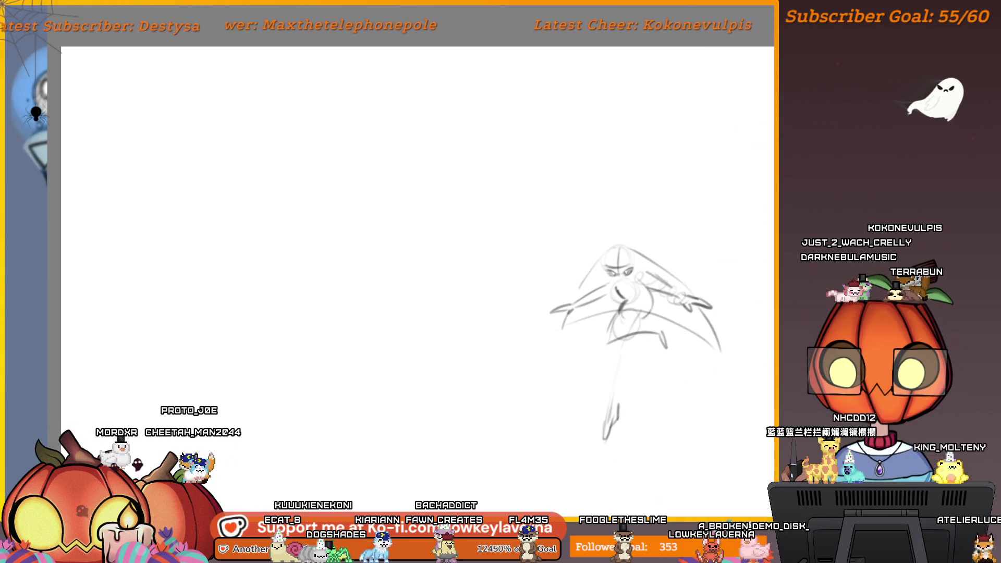
mouse_move(633, 262)
left_mouse_down()
mouse_move(729, 240)
mouse_move(594, 206)
left_mouse_up()
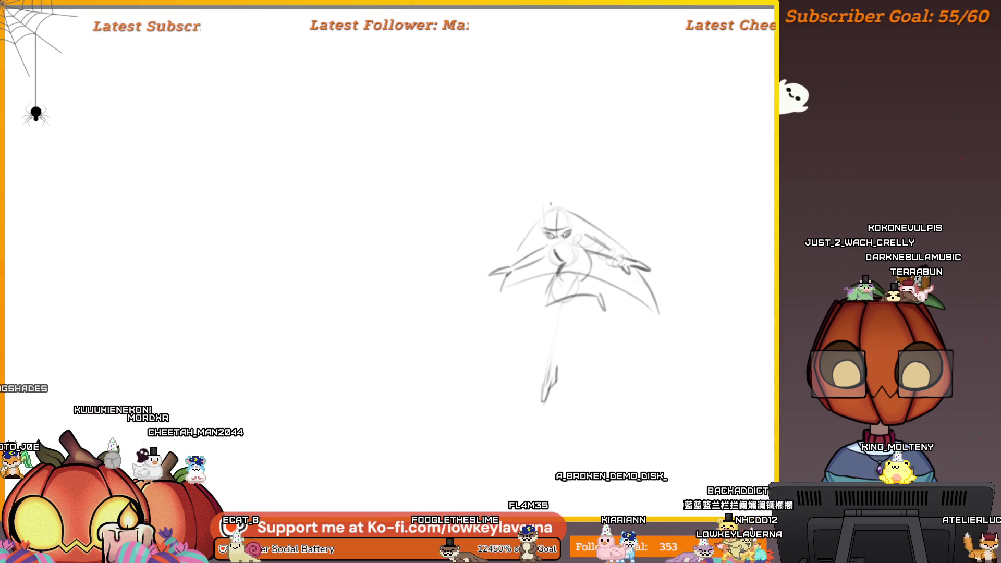
left_click_drag(540, 207, 598, 201)
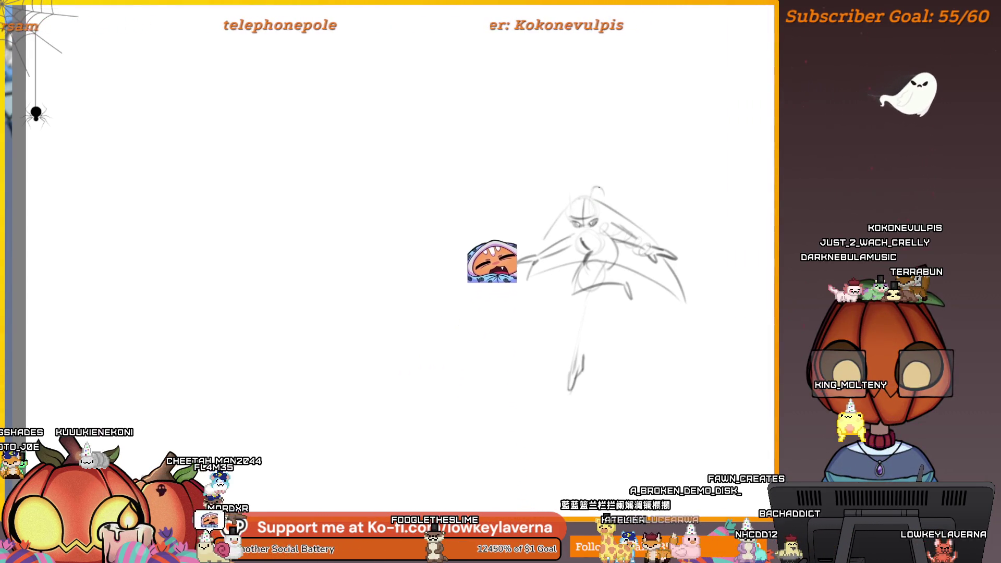
mouse_move(604, 193)
left_mouse_down()
mouse_move(719, 145)
mouse_move(604, 192)
left_mouse_up()
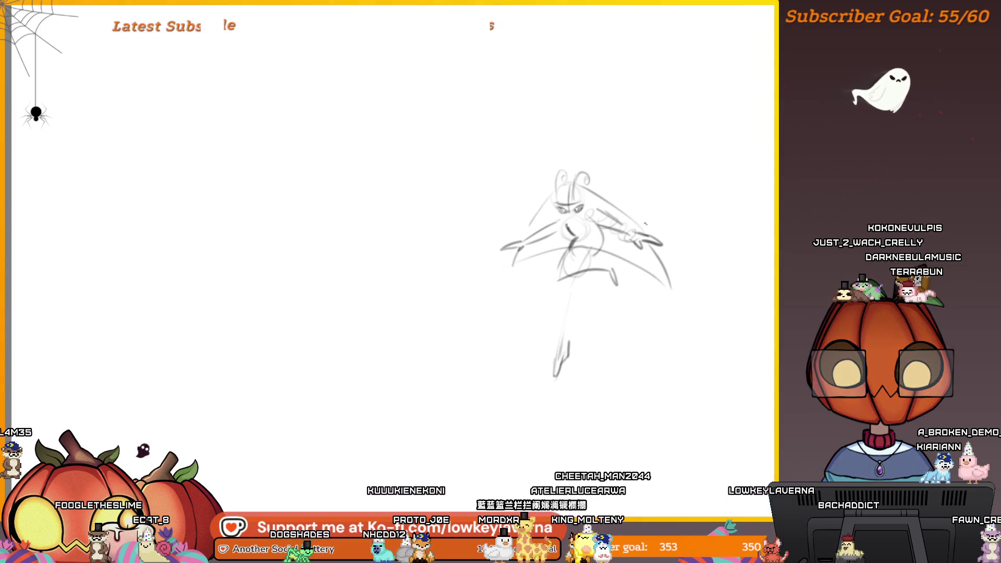
mouse_move(543, 221)
left_mouse_down()
mouse_move(680, 199)
mouse_move(685, 224)
left_mouse_up()
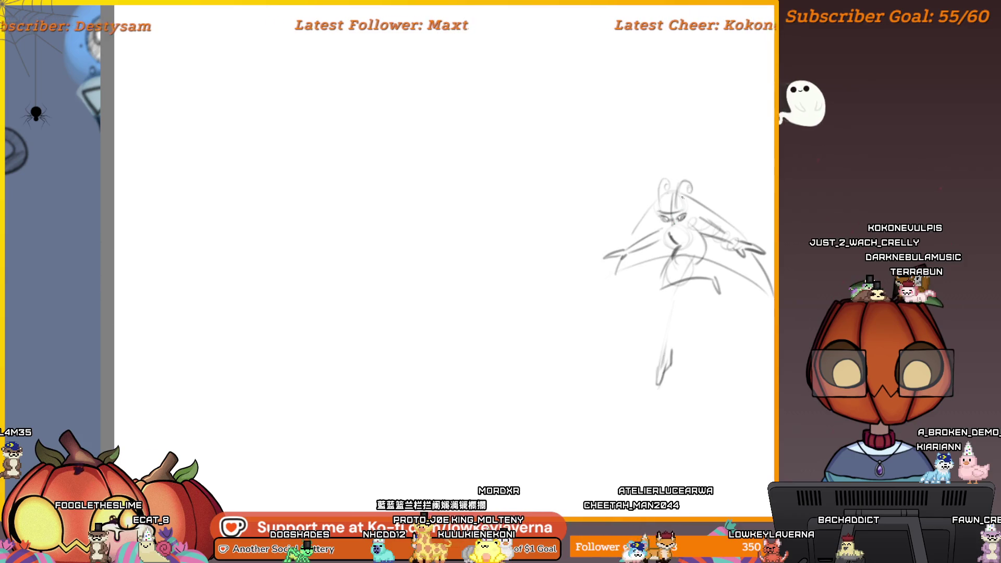
scroll(674, 230, "up", 5)
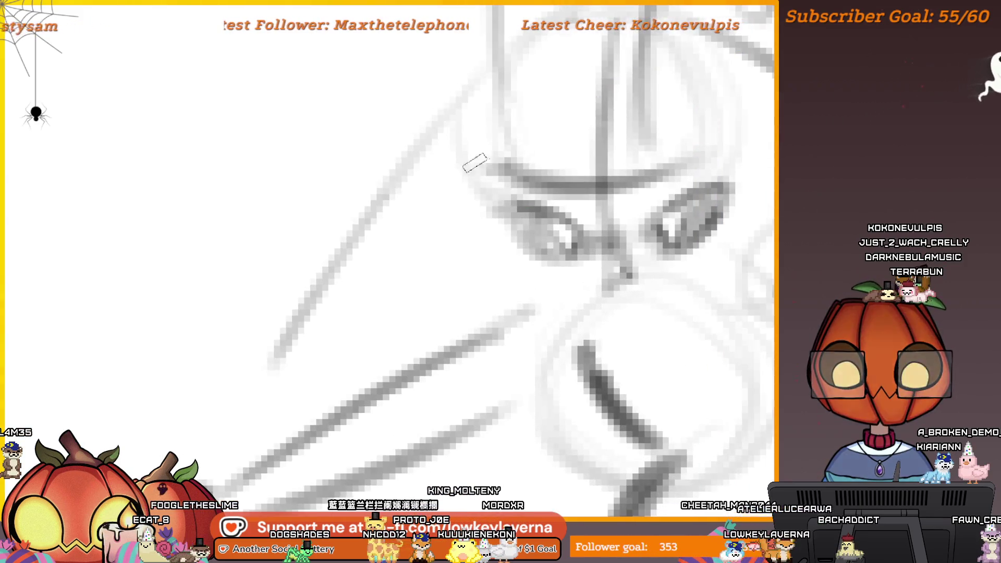
scroll(693, 286, "down", 8)
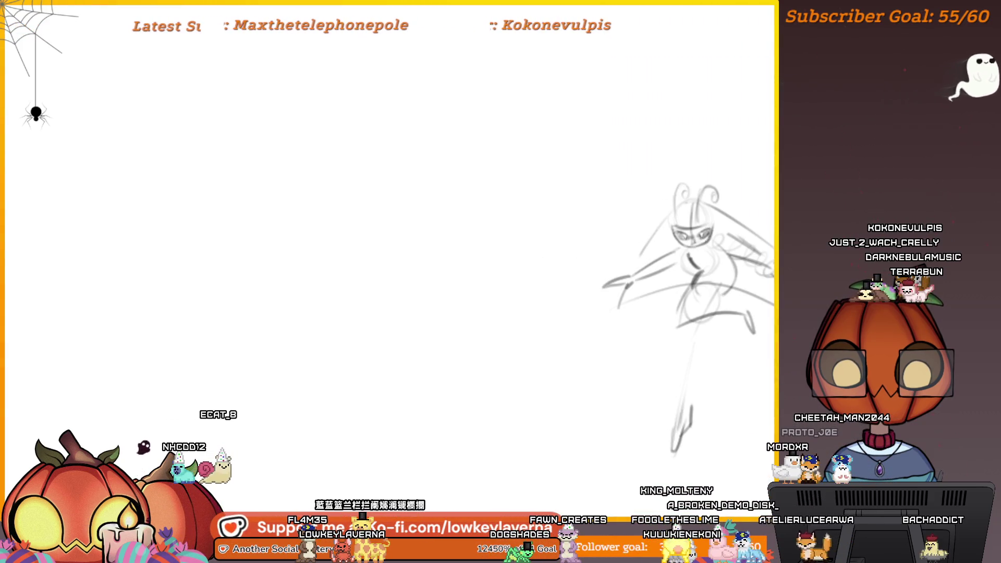
Step: Erase the old body and cloak lines, keeping only the antennaed head
mouse_move(735, 214)
left_mouse_down()
mouse_move(689, 206)
mouse_move(747, 184)
left_mouse_up()
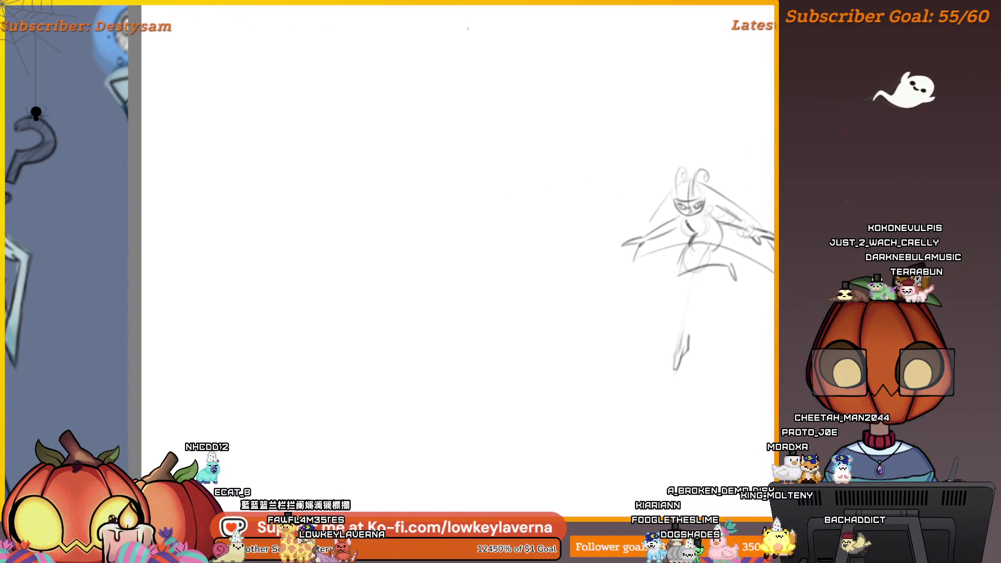
left_click_drag(721, 268, 669, 315)
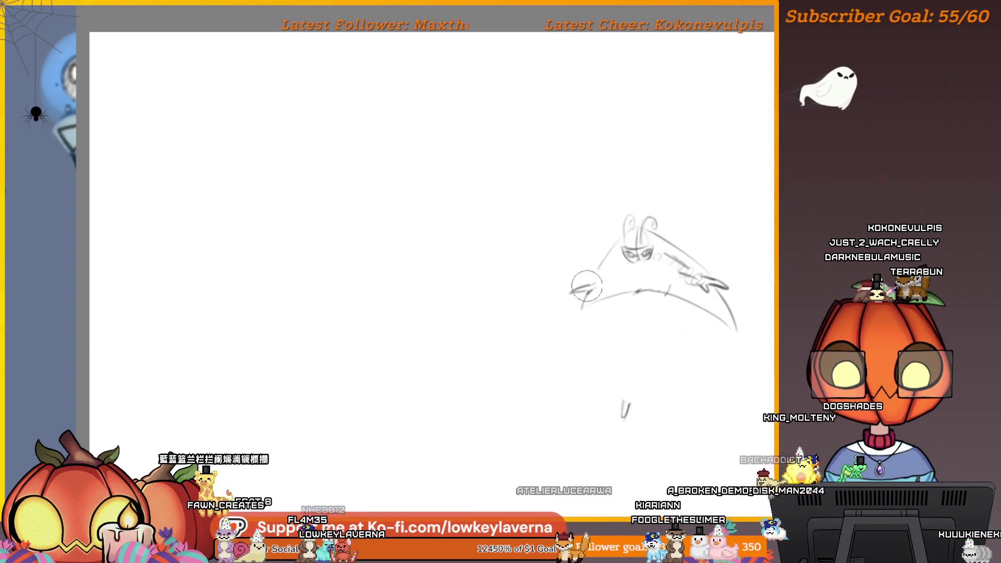
mouse_move(599, 252)
left_mouse_down()
mouse_move(621, 283)
mouse_move(688, 295)
mouse_move(671, 258)
left_mouse_up()
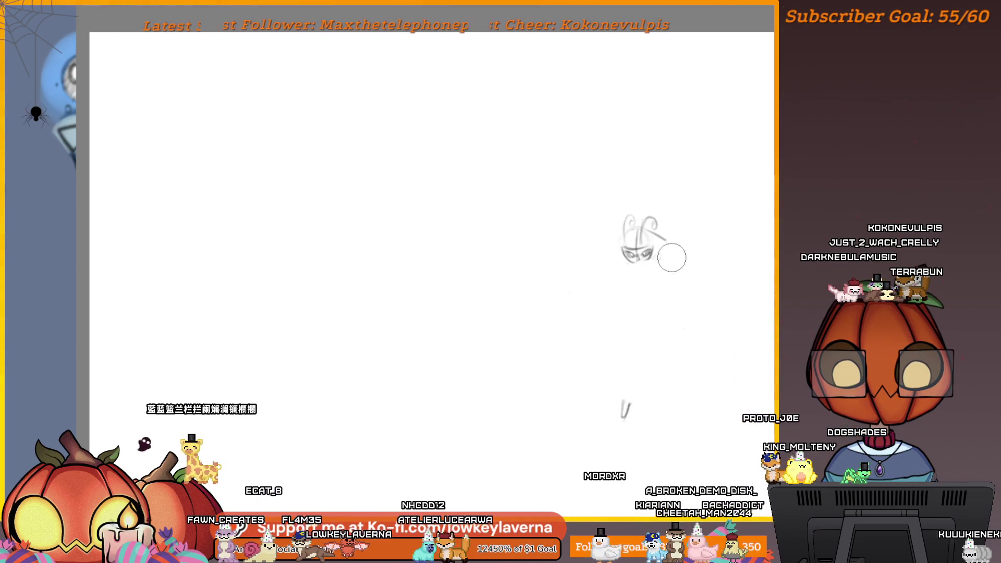
Step: Draw a long curve sweeping from the head down to the right
scroll(691, 168, "up", 3)
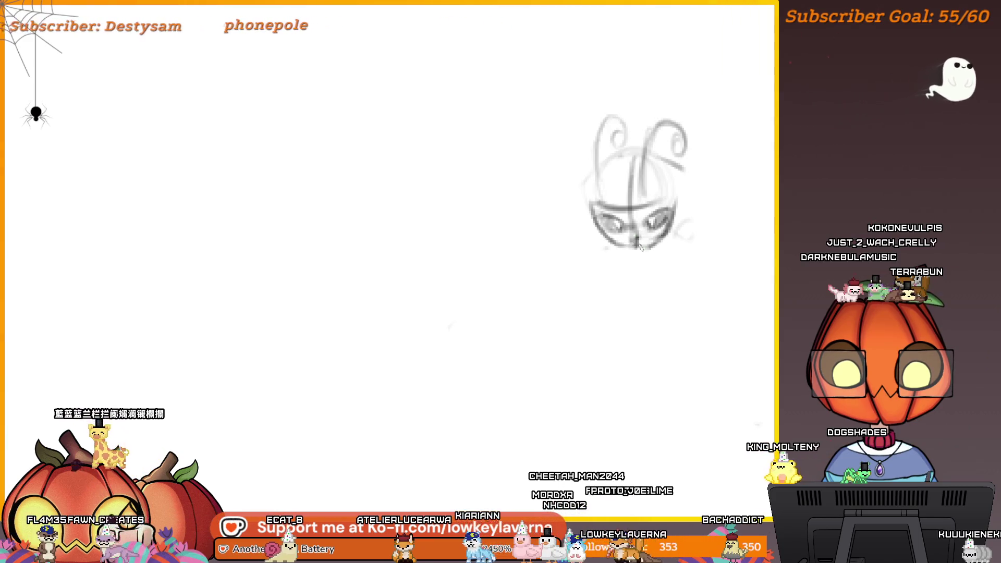
scroll(683, 193, "down", 1)
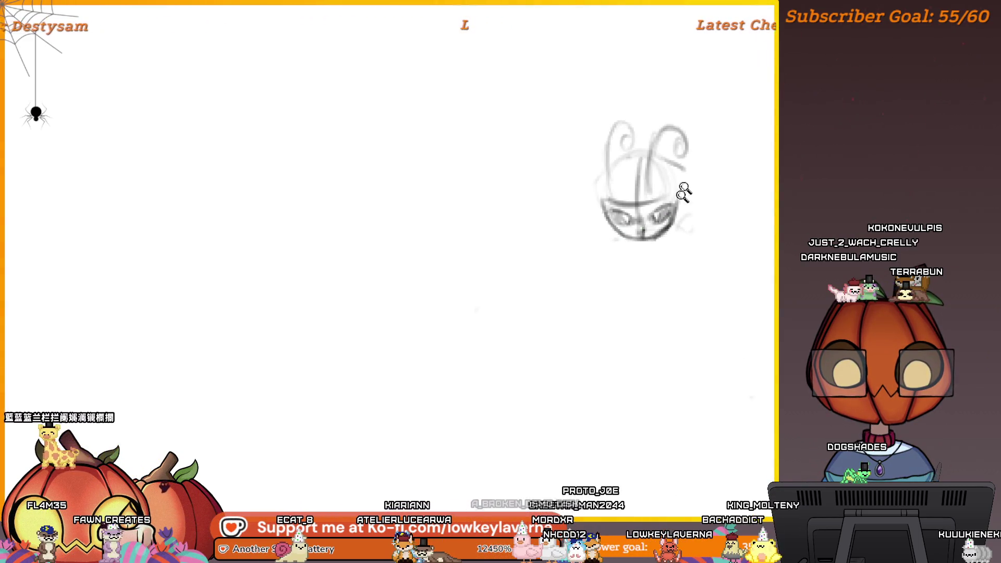
scroll(683, 193, "down", 2)
mouse_move(628, 175)
left_mouse_down()
mouse_move(706, 259)
mouse_move(774, 360)
left_mouse_up()
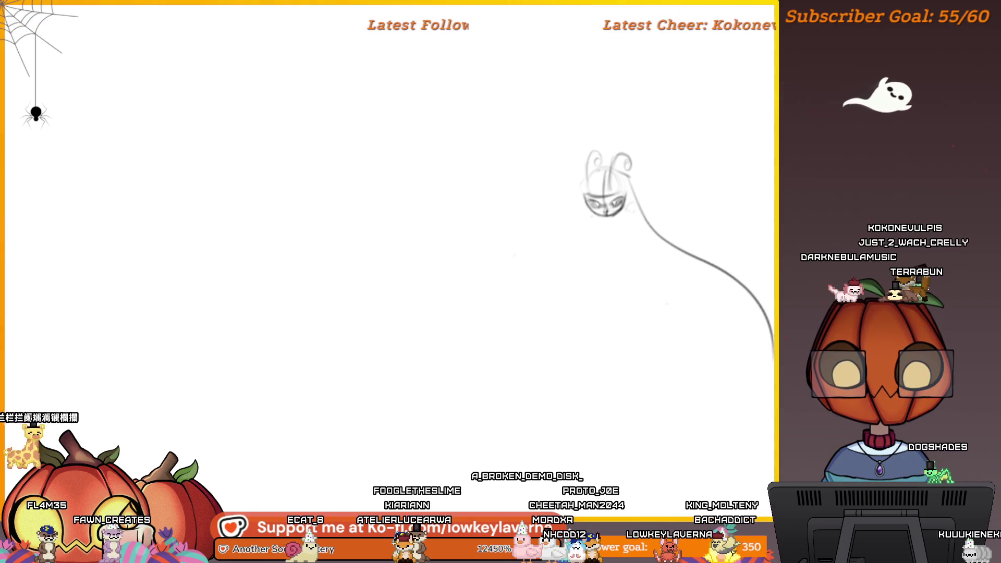
Step: Draw a cloak curve from the head sweeping down to the left
scroll(693, 183, "down", 1)
left_click_drag(570, 175, 530, 293)
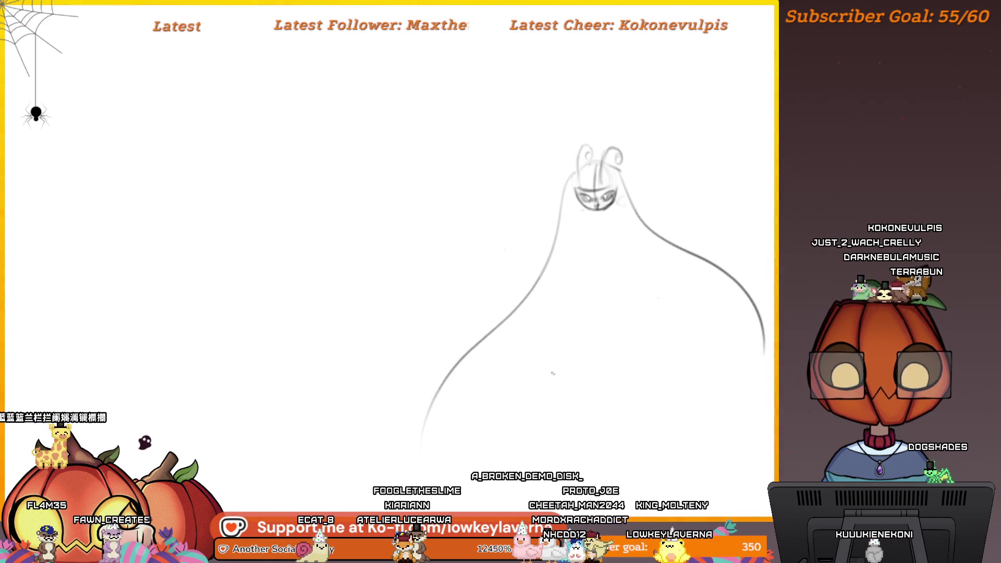
mouse_move(594, 336)
left_mouse_down()
mouse_move(575, 342)
mouse_move(578, 360)
left_mouse_up()
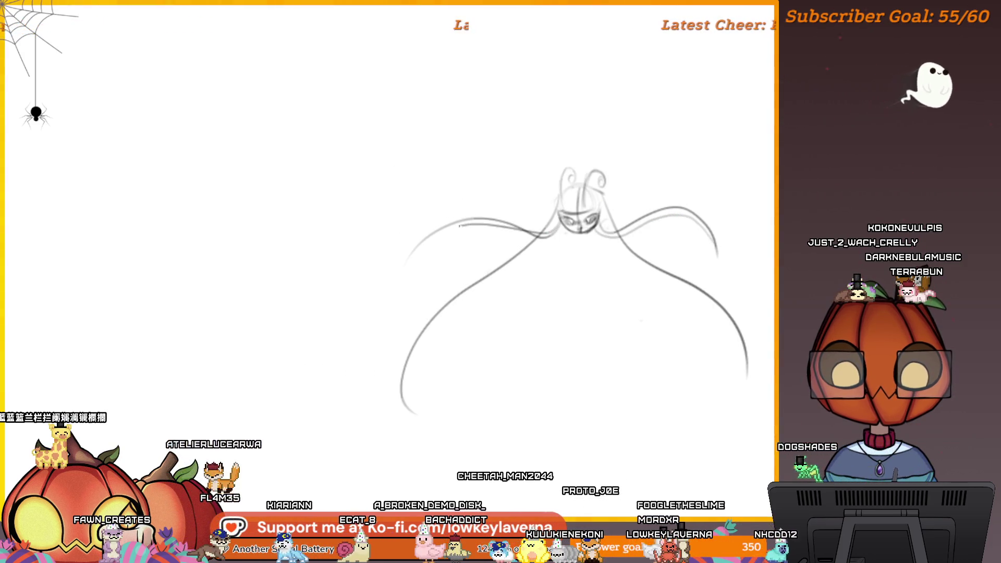
left_click_drag(642, 286, 660, 266)
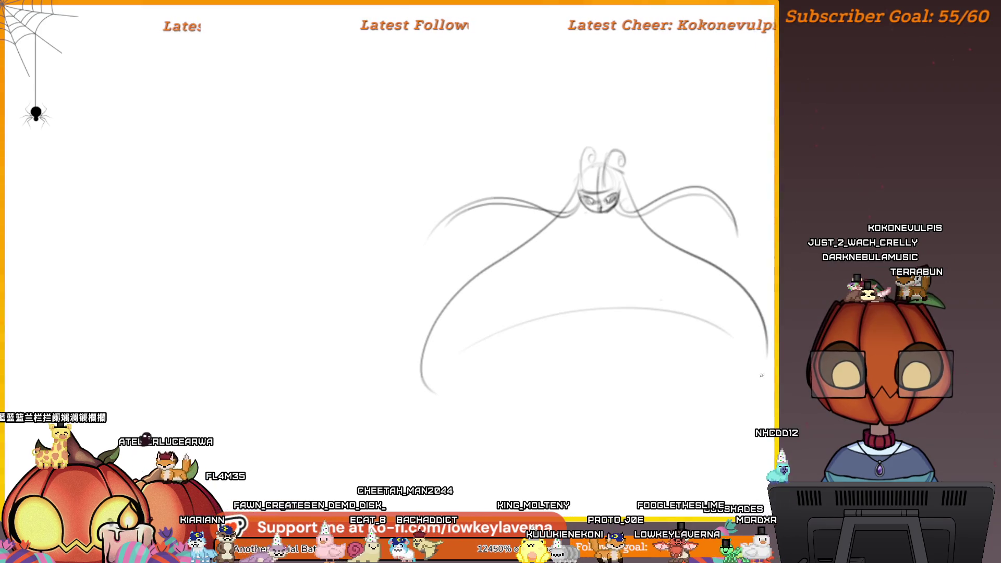
Step: Draw a long curve down the cloak's right side, discarding an undone bottom curve
mouse_move(765, 368)
left_mouse_down()
mouse_move(648, 302)
mouse_move(435, 391)
left_mouse_up()
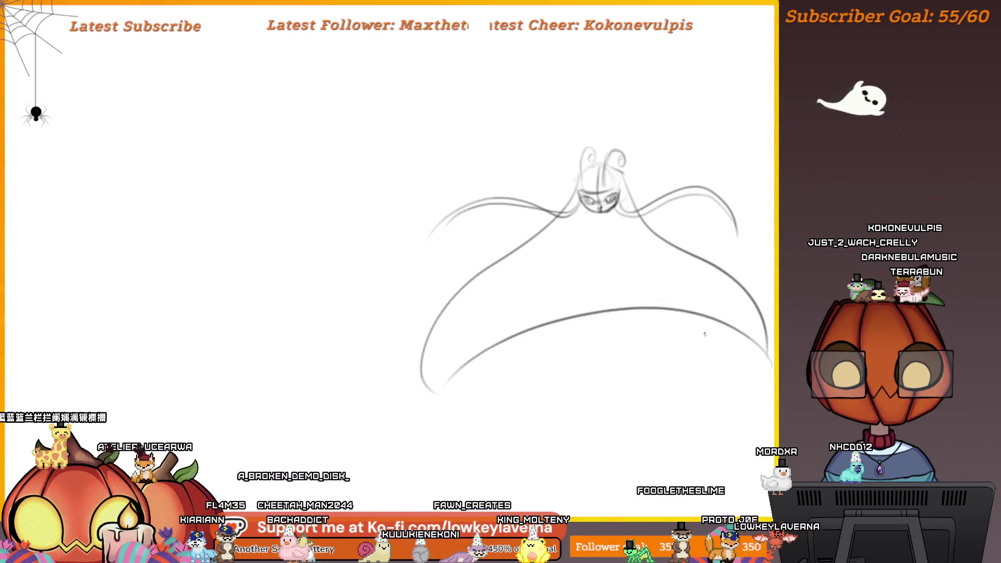
left_click_drag(768, 314, 749, 334)
key("ctrl+z")
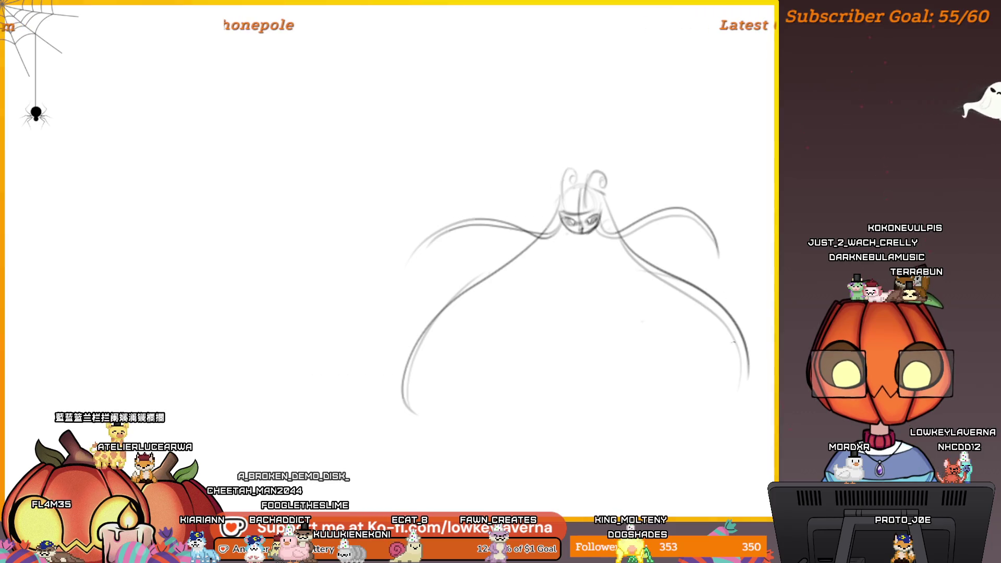
mouse_move(602, 243)
left_mouse_down()
mouse_move(715, 380)
mouse_move(743, 382)
left_mouse_up()
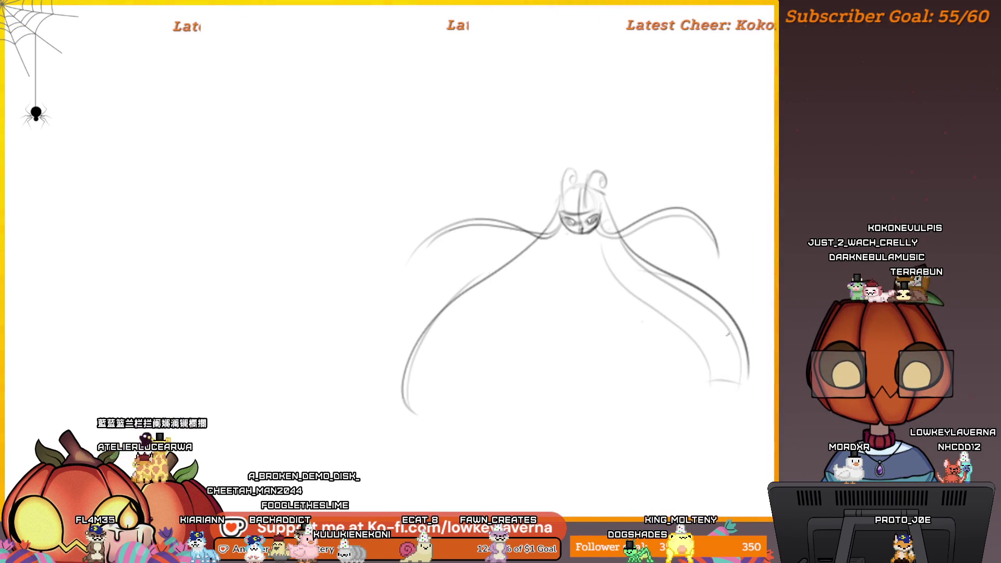
left_click_drag(637, 364, 578, 267)
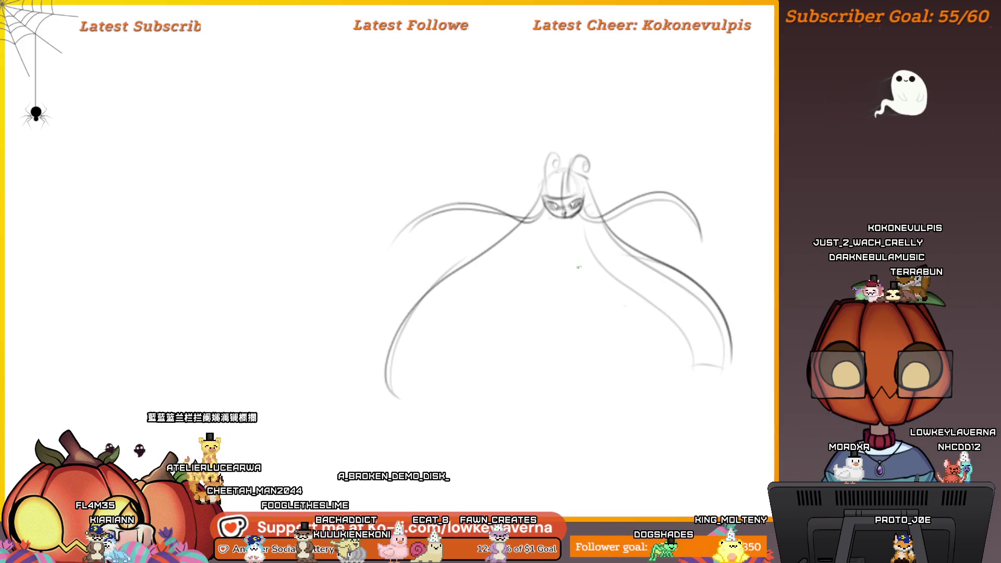
mouse_move(567, 170)
left_mouse_down()
mouse_move(583, 172)
mouse_move(584, 207)
left_mouse_up()
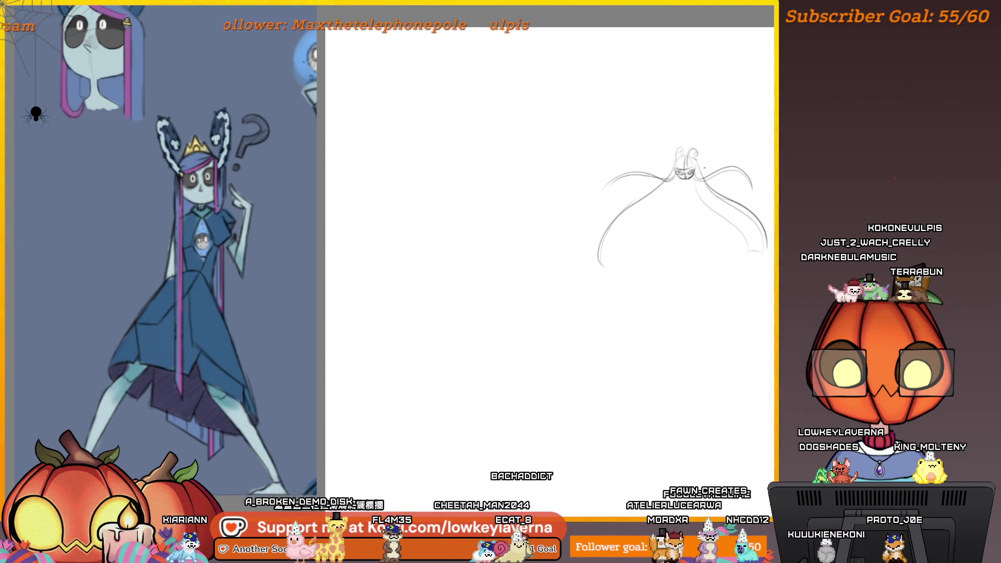
Step: Draw a faint ground curve under the cloak's hem and mirror the canvas horizontally
left_click_drag(684, 210, 680, 214)
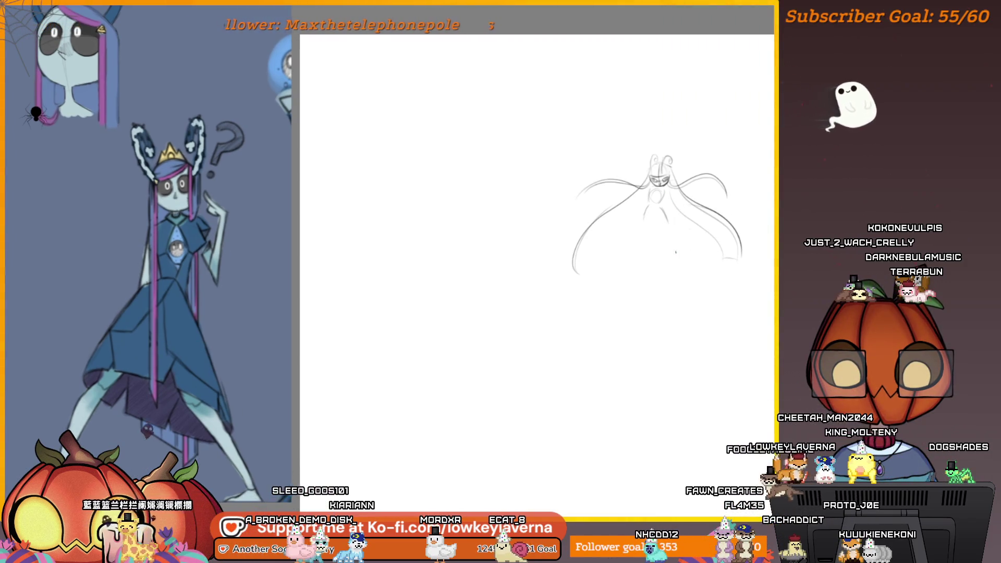
left_click_drag(688, 253, 613, 239)
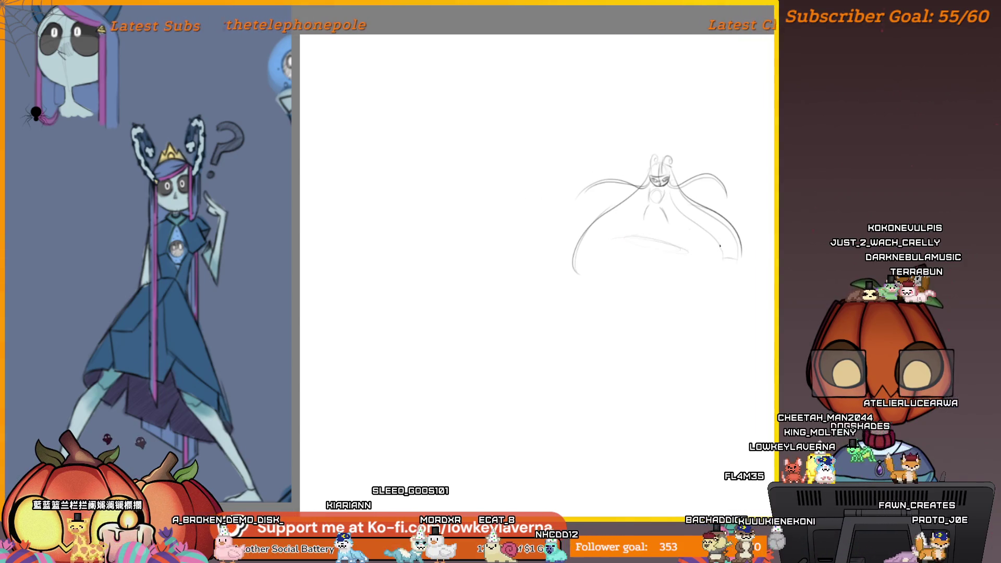
key("m")
mouse_move(146, 368)
left_mouse_down()
mouse_move(615, 360)
mouse_move(664, 415)
left_mouse_up()
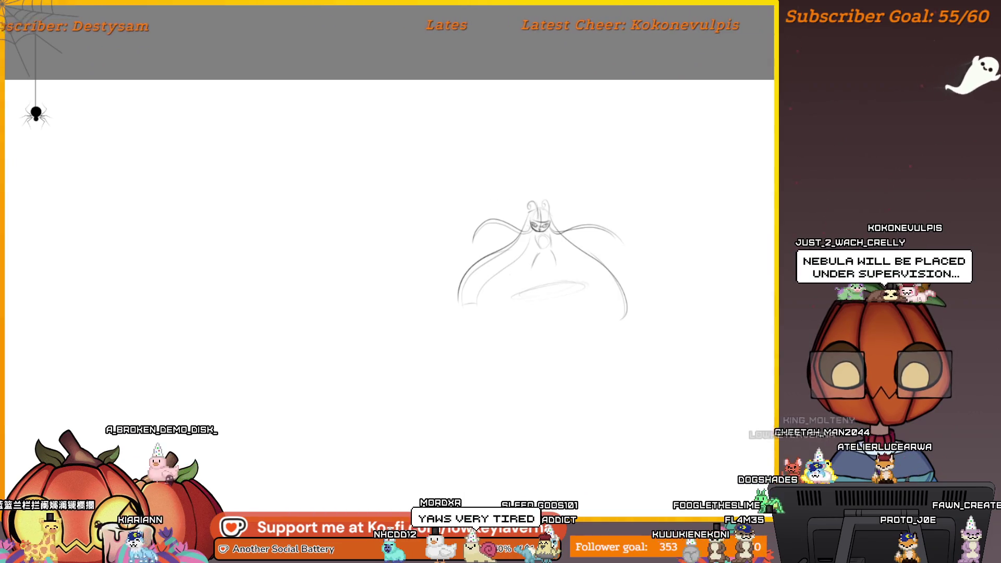
Step: Draw an oval base under the hem, then sketch raised arms, a chest gem and a ground line with a larger brush
left_click_drag(588, 285, 513, 297)
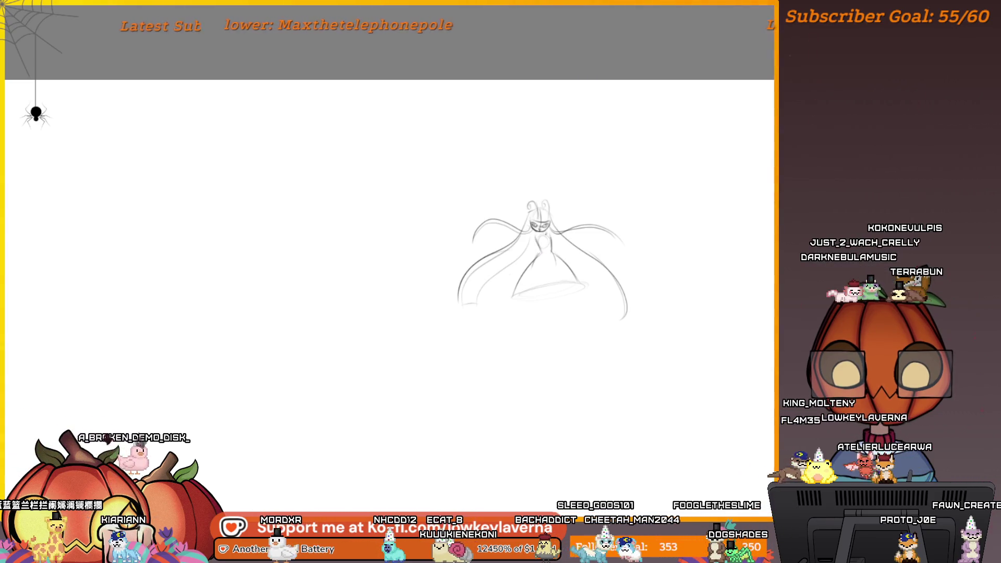
left_click_drag(542, 260, 565, 260)
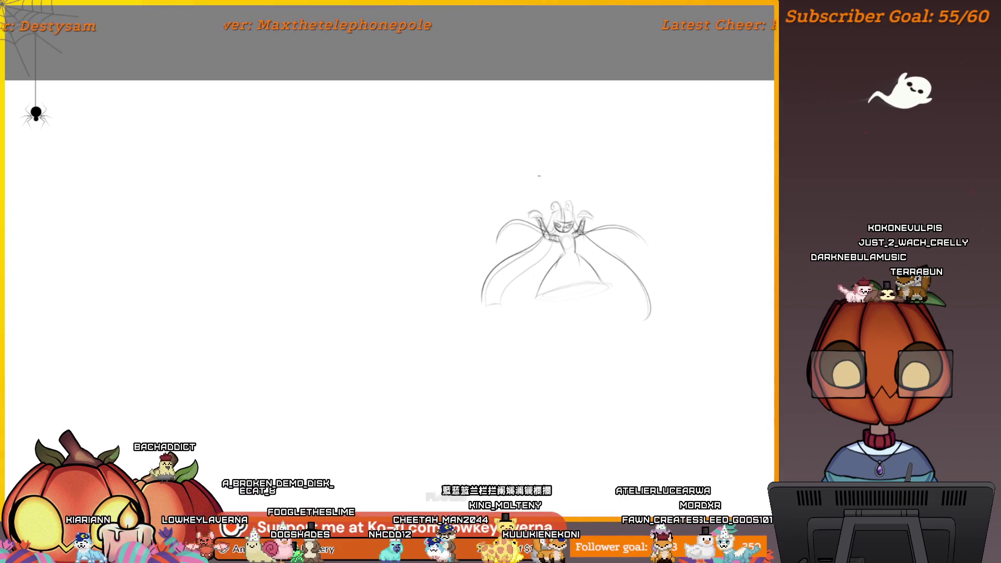
left_click_drag(672, 264, 657, 266)
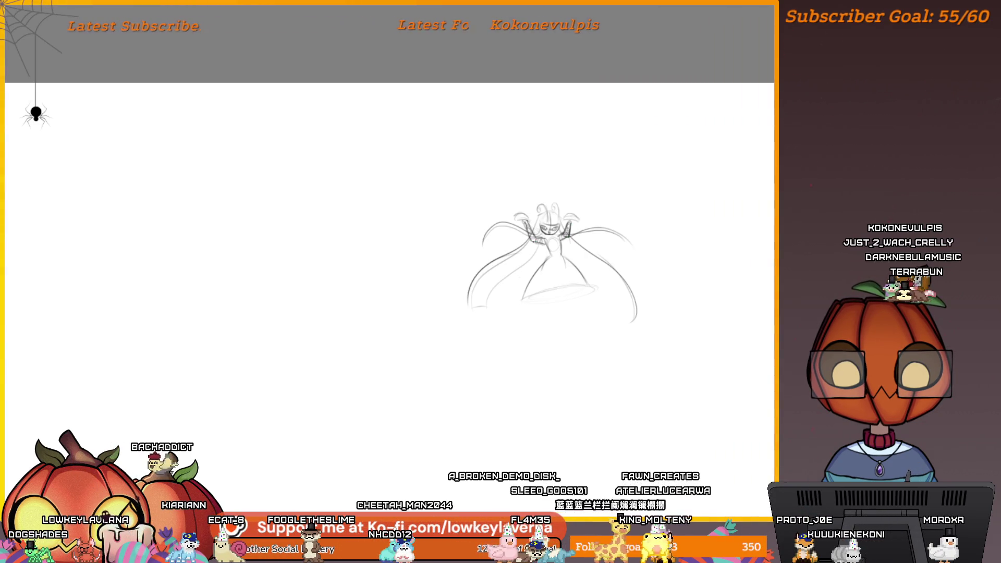
left_click_drag(618, 261, 618, 267)
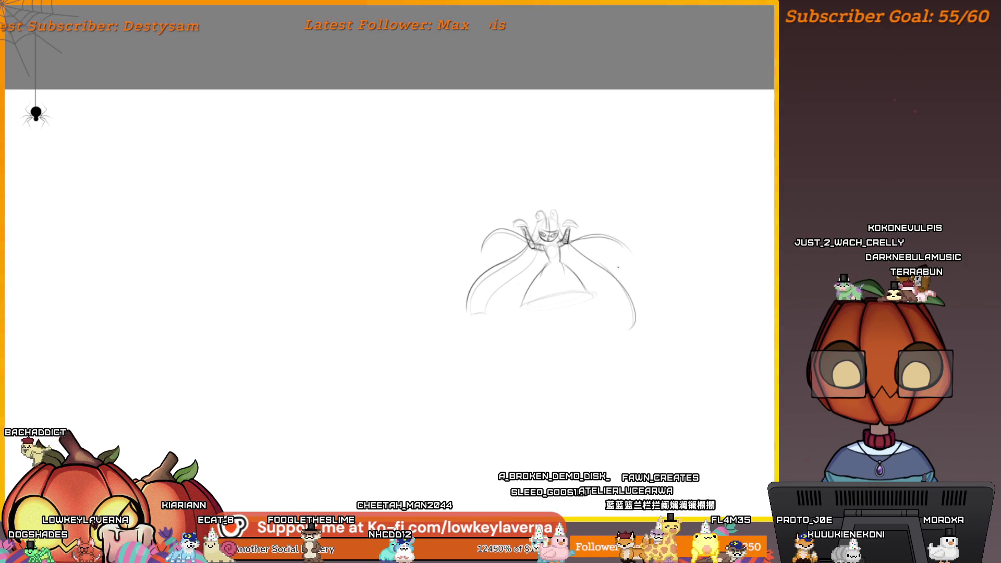
left_click_drag(576, 300, 590, 288)
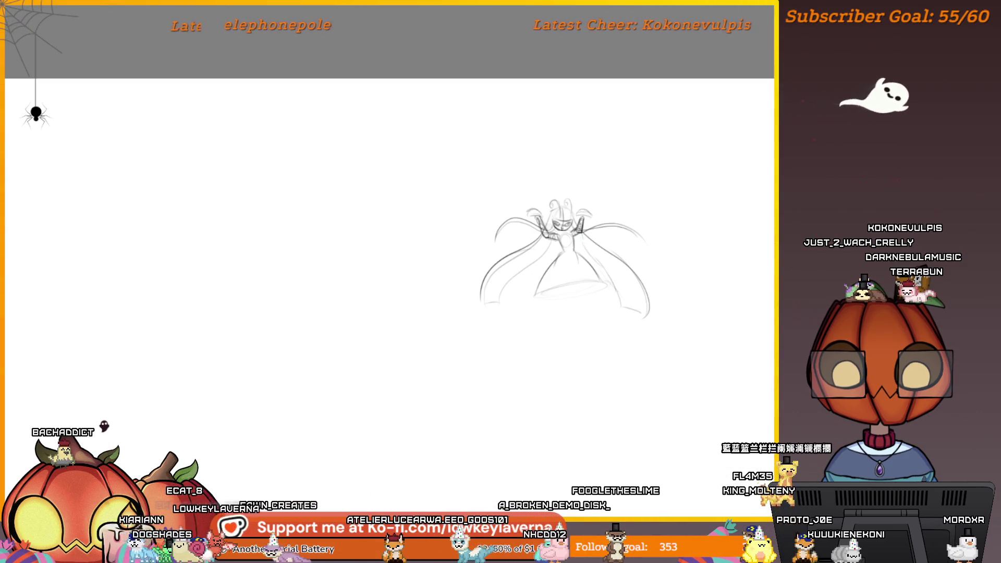
mouse_move(590, 291)
left_mouse_down()
mouse_move(615, 283)
mouse_move(558, 286)
left_mouse_up()
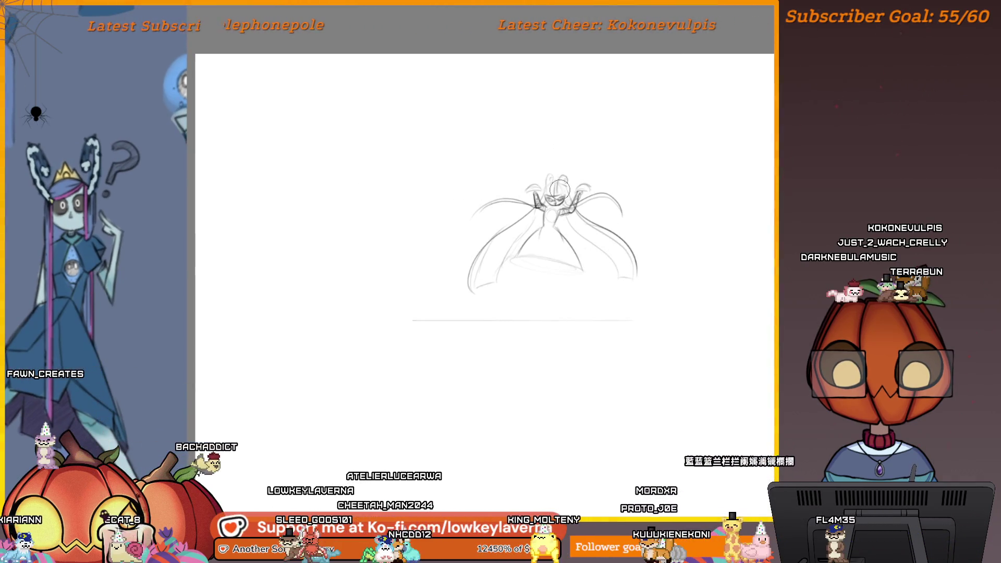
key("bracketright")
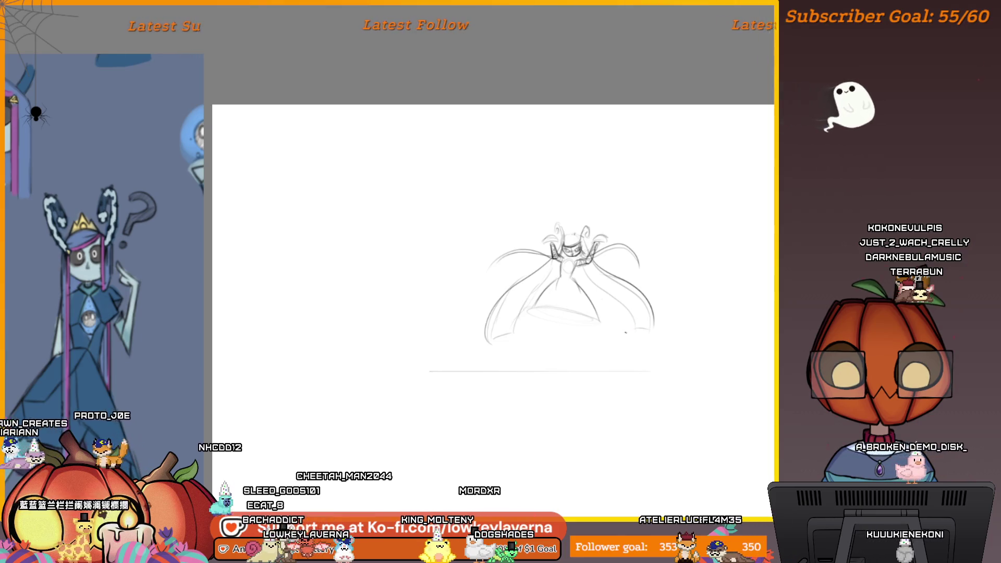
mouse_move(565, 330)
left_mouse_down()
mouse_move(576, 253)
mouse_move(633, 248)
left_mouse_up()
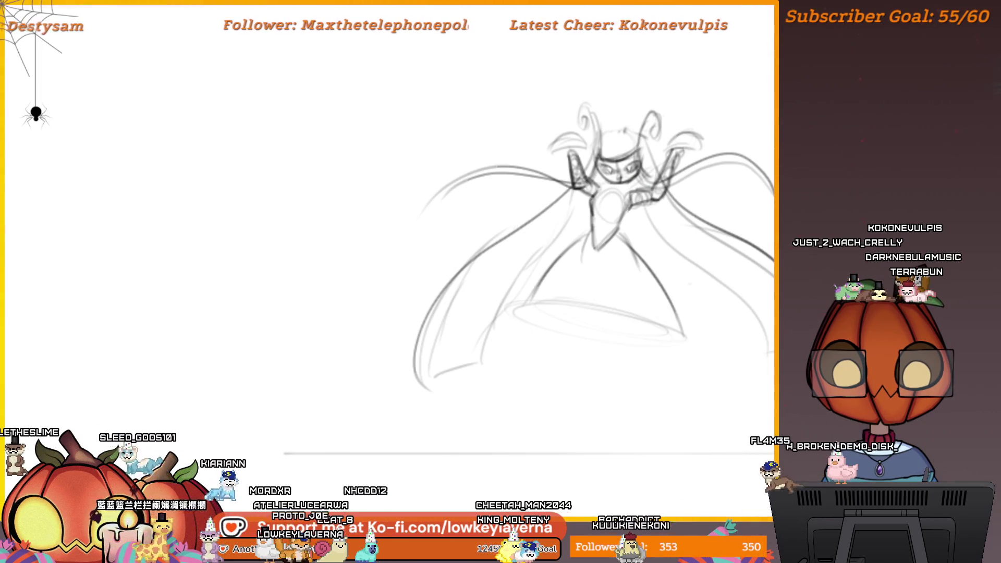
Step: Draw small oval eyes inside the existing orb bubbles around the figure
left_click_drag(623, 188, 607, 201)
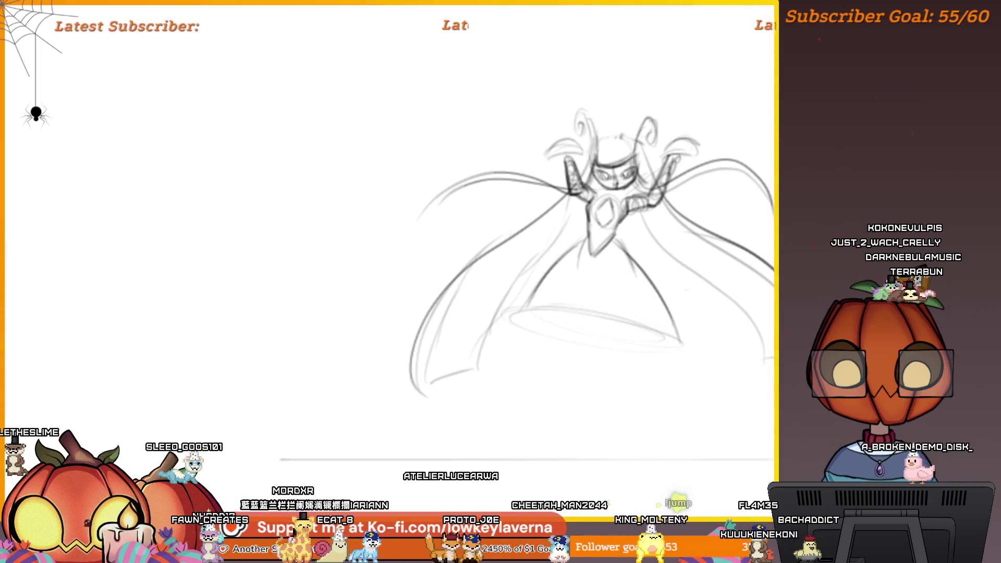
left_click_drag(688, 146, 625, 222)
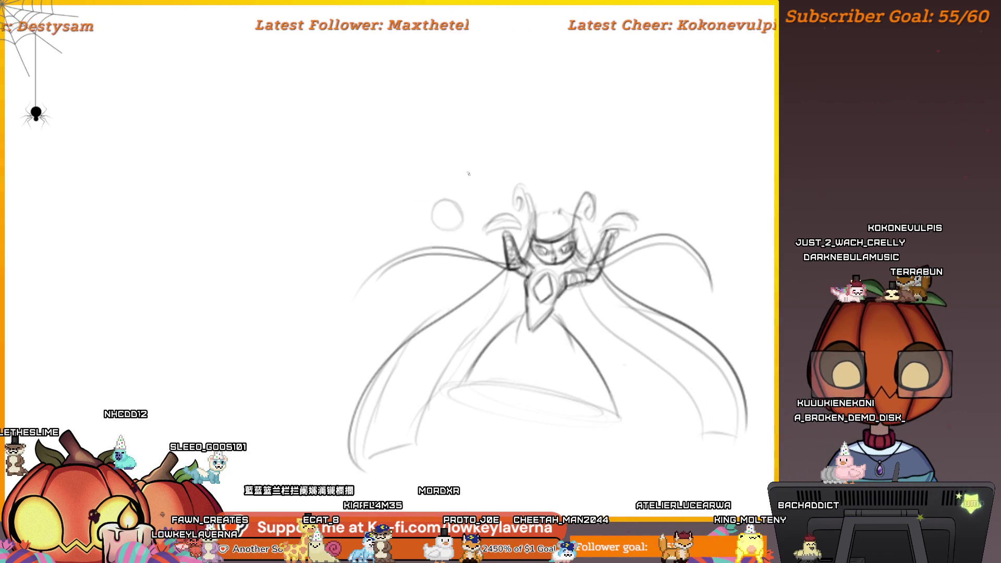
left_click_drag(637, 236, 578, 204)
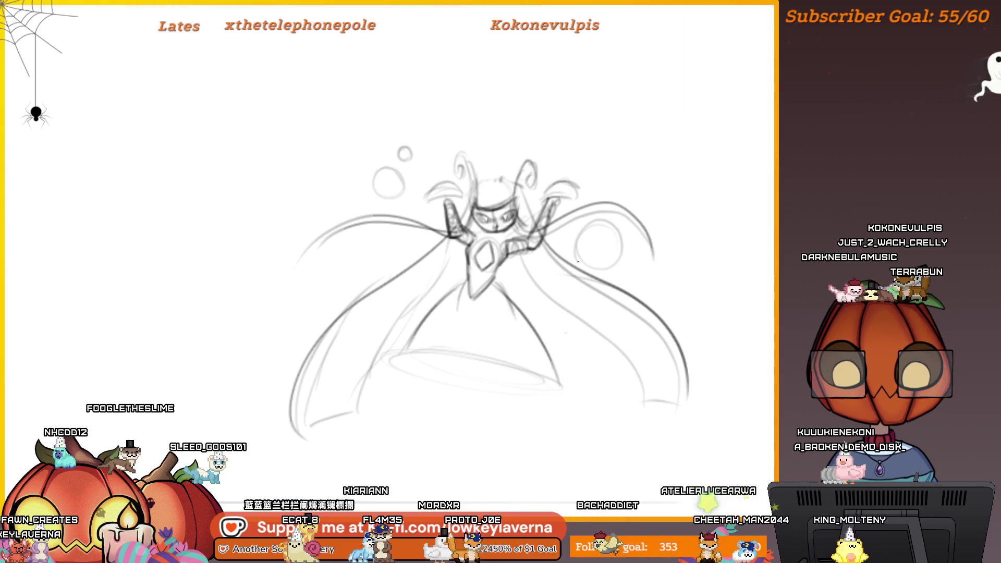
left_click_drag(609, 209, 633, 216)
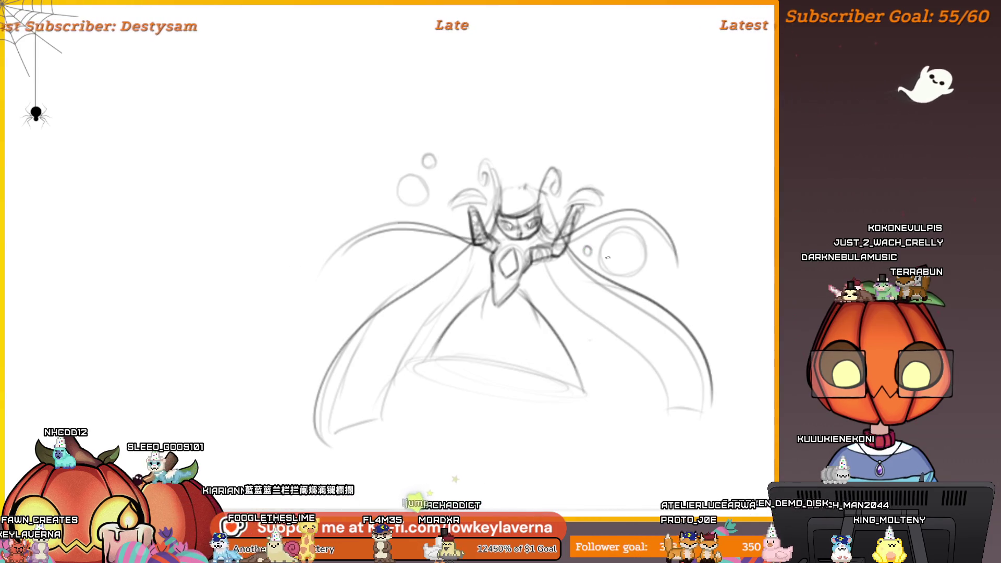
left_click_drag(592, 327, 596, 333)
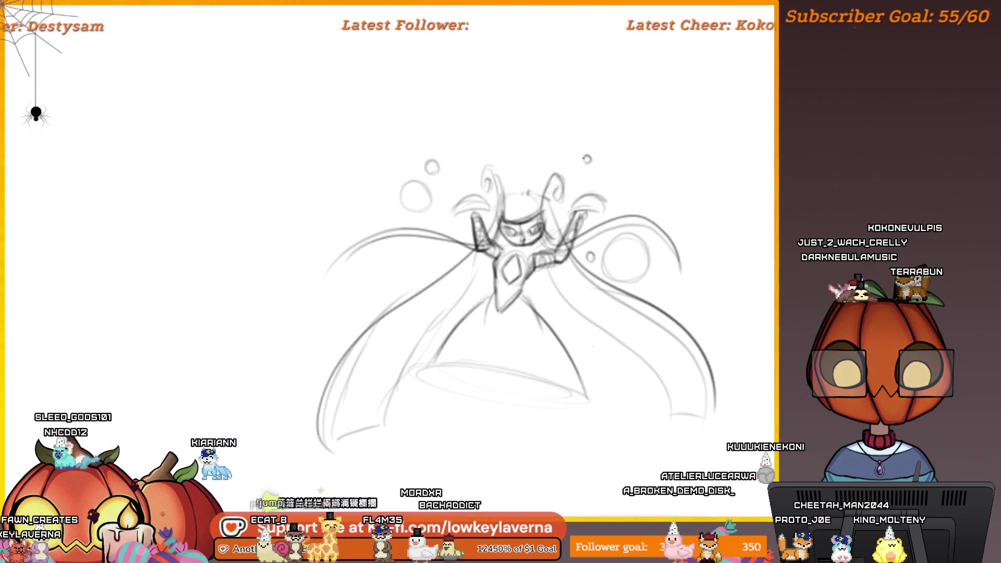
key("ctrl+plus")
key("ctrl+plus")
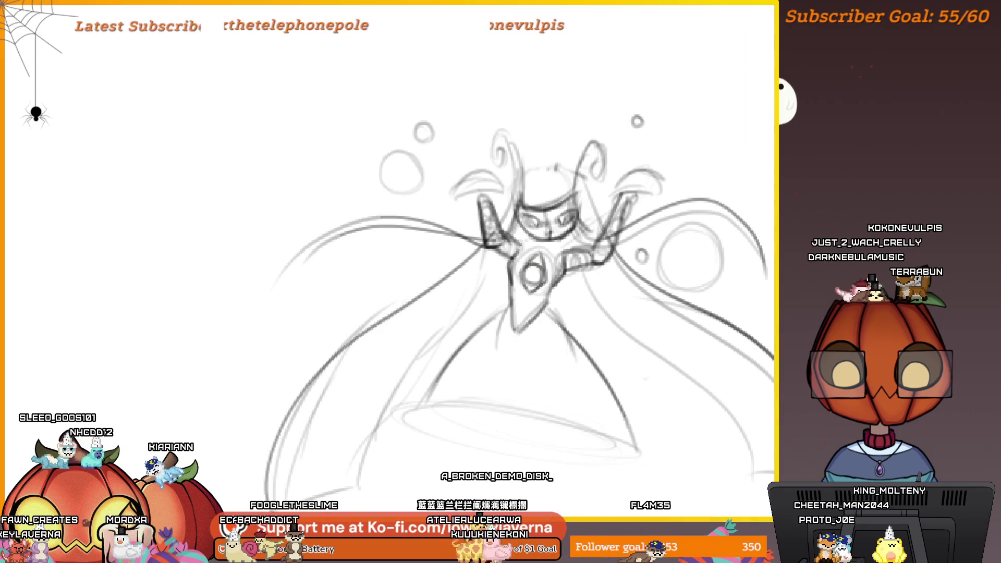
key("ctrl+minus")
key("ctrl+minus")
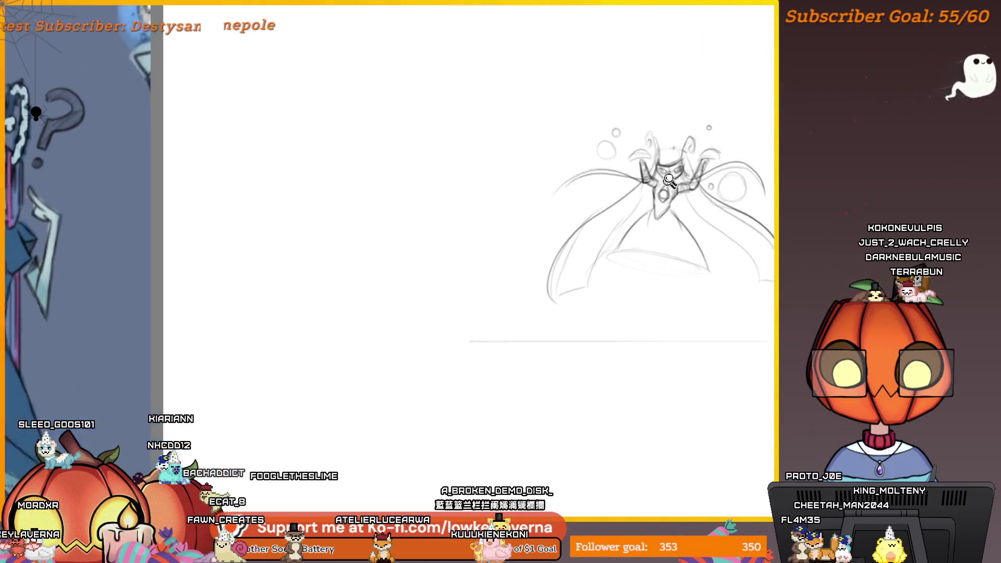
scroll(669, 179, "up", 4)
left_click_drag(483, 148, 498, 150)
left_click_drag(768, 152, 633, 168)
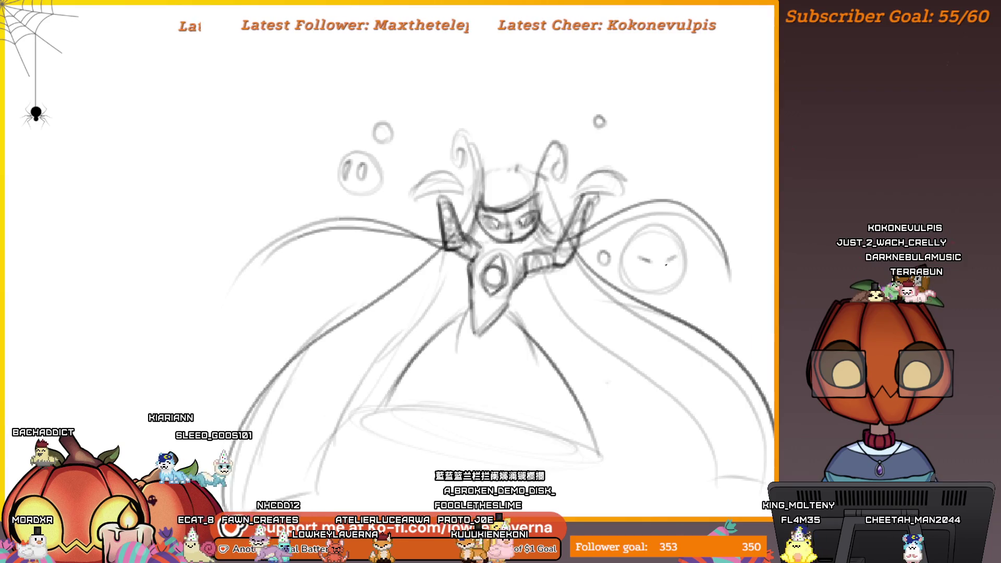
left_click_drag(670, 259, 672, 268)
scroll(651, 271, "down", 3)
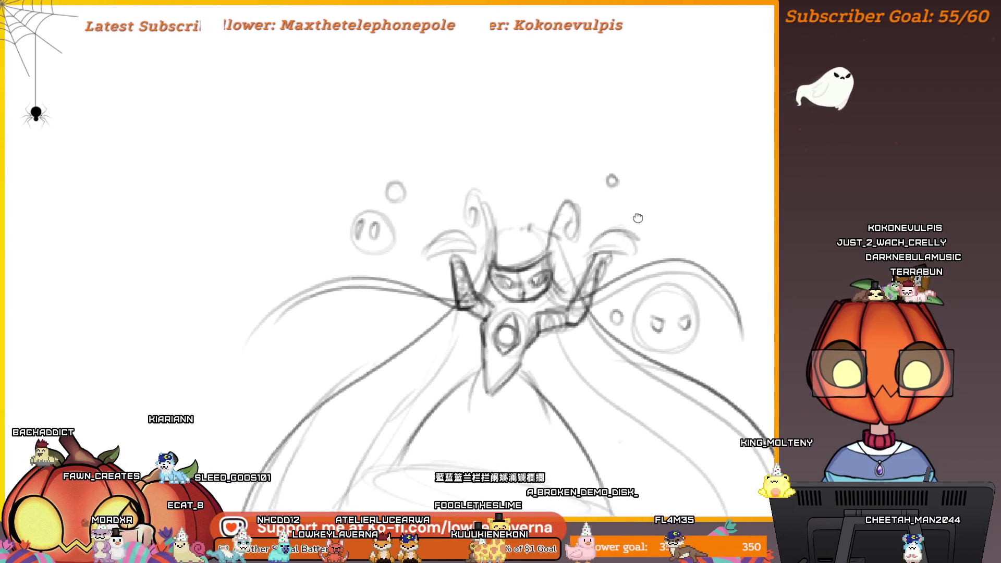
mouse_move(665, 309)
left_mouse_down()
mouse_move(660, 255)
mouse_move(611, 276)
left_mouse_up()
Step: Sketch a new orb on the left cloak and redraw its two eyes
left_click(481, 271)
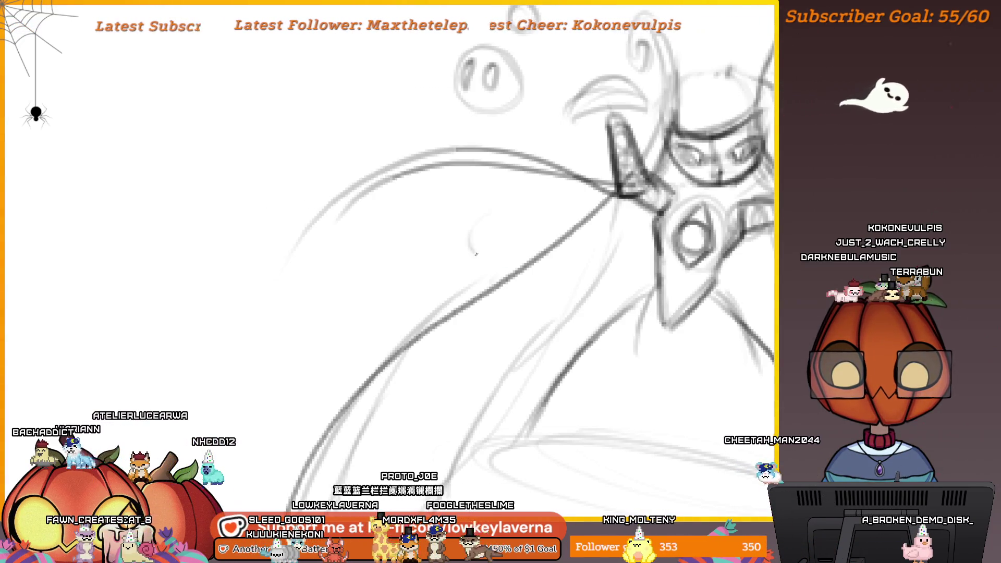
left_click_drag(475, 254, 485, 237)
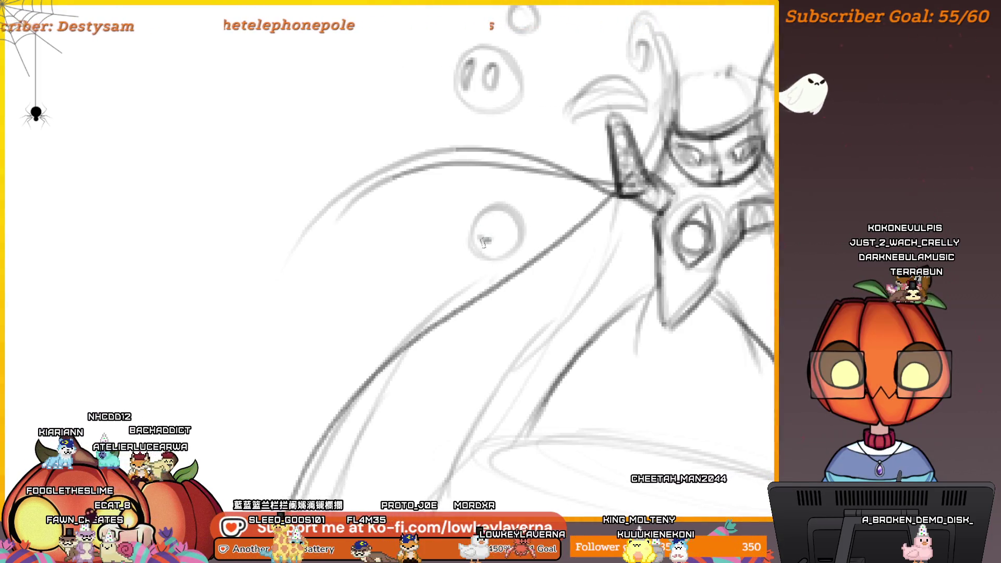
left_click_drag(474, 241, 506, 247)
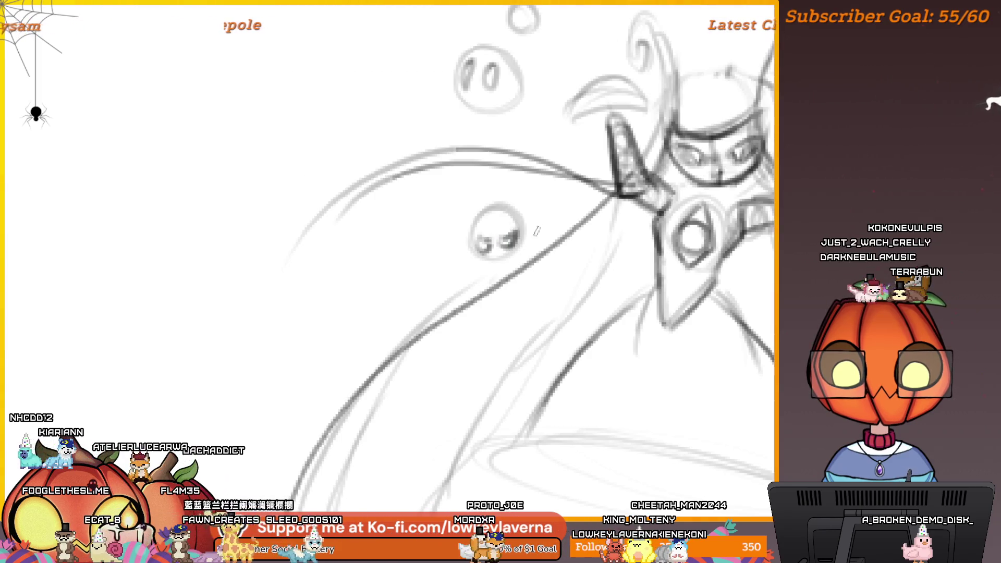
key("ctrl+z")
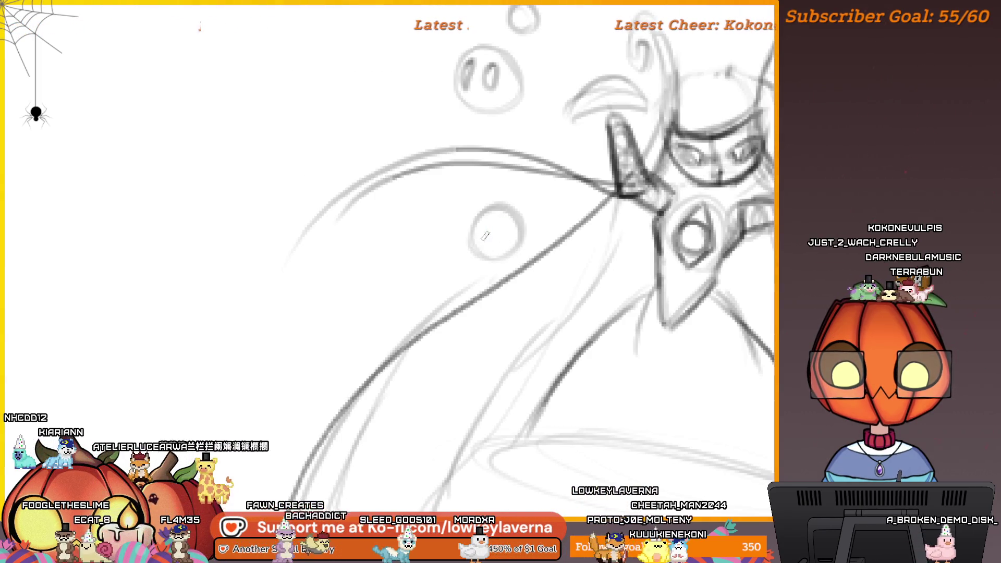
left_click_drag(476, 248, 518, 244)
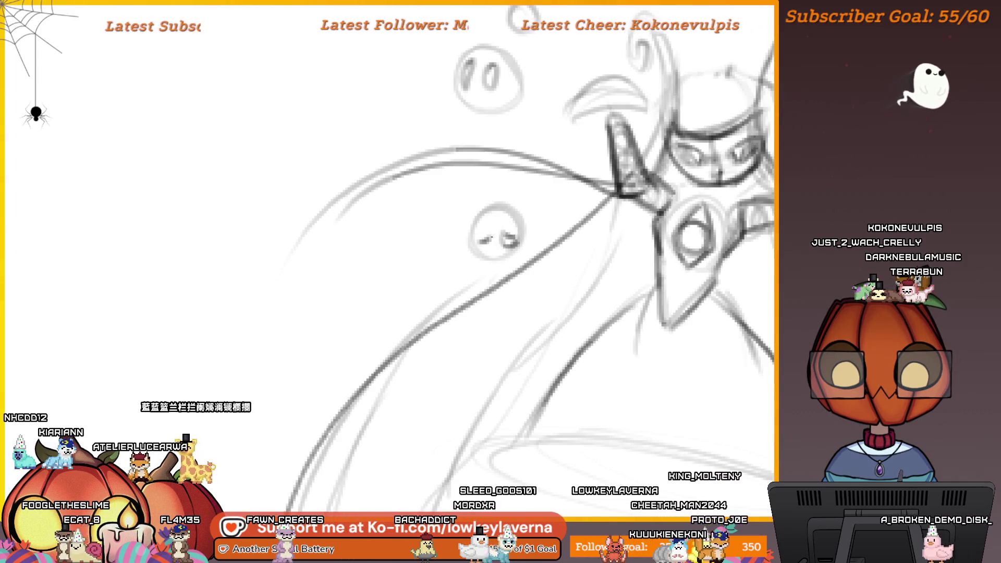
scroll(524, 220, "down", 6)
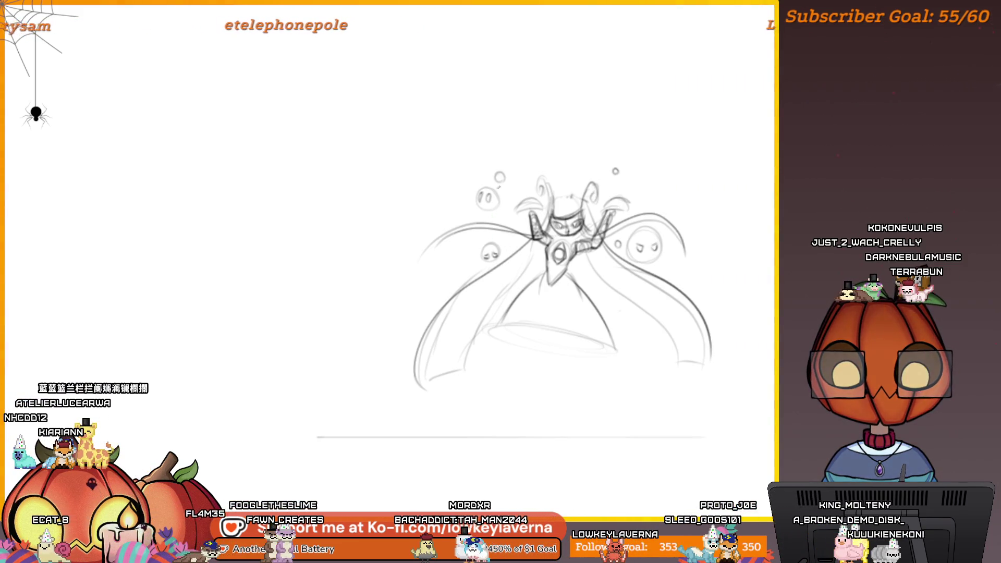
Step: Add a tiny bubble beside the left orbs and a long dangling stroke below the cloak
left_click_drag(468, 204, 467, 204)
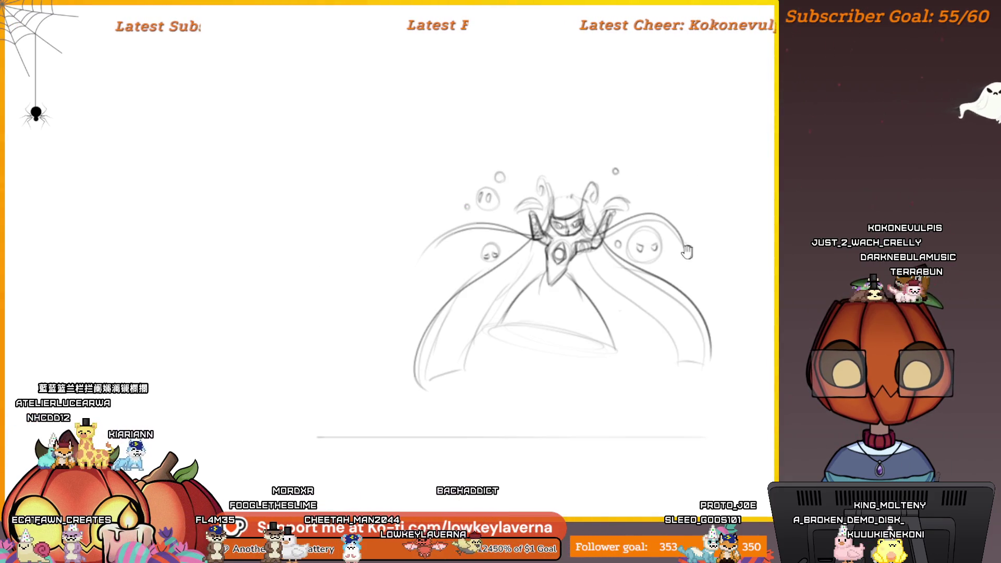
left_click_drag(657, 254, 676, 249)
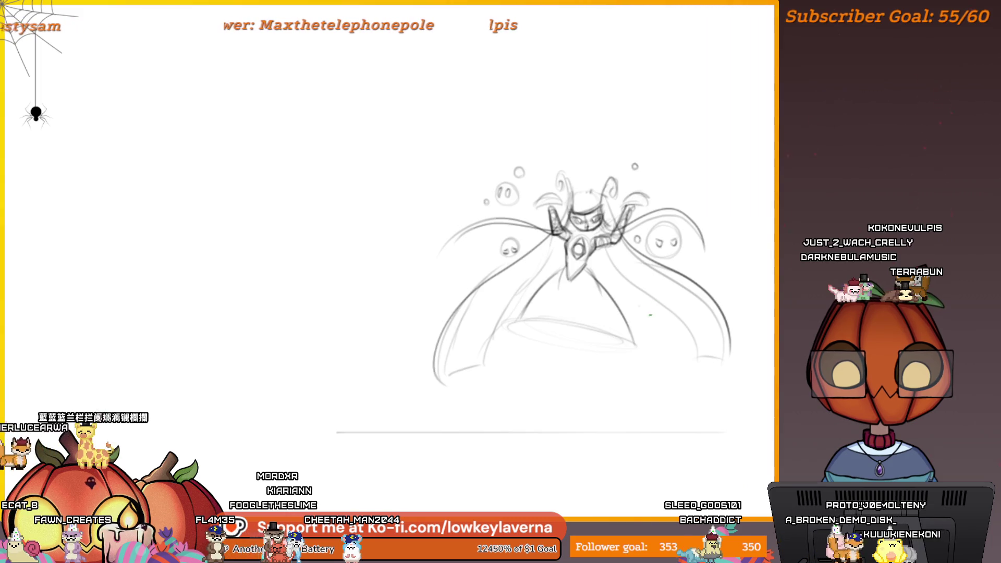
left_click_drag(624, 378, 641, 323)
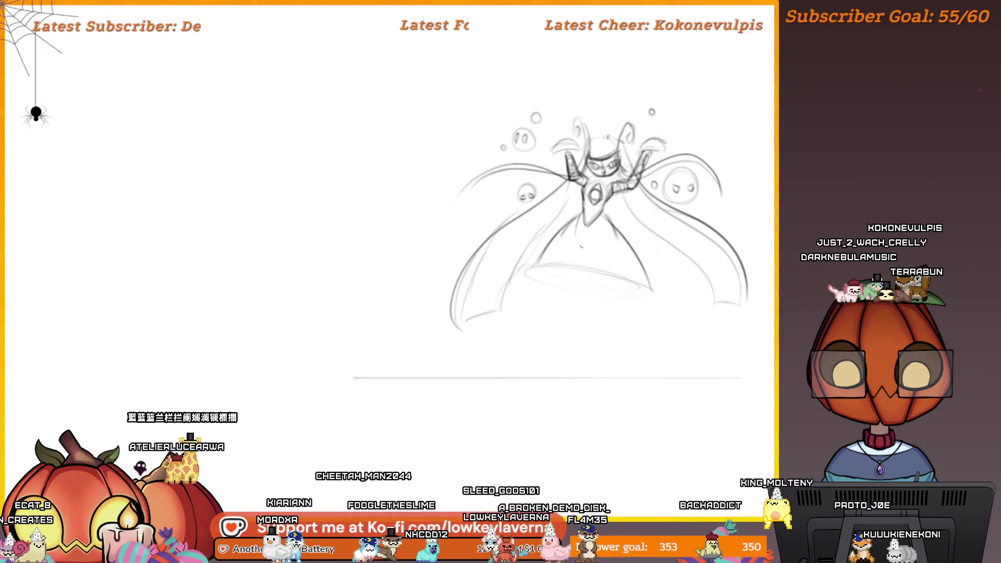
left_click_drag(594, 231, 586, 219)
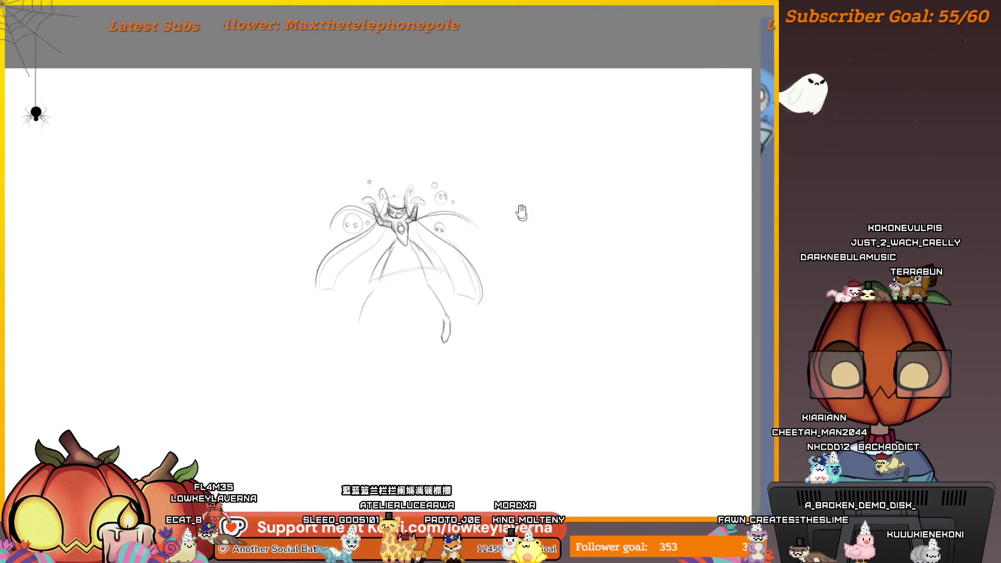
Step: Transform the dangling stroke, sliding it left so it sits under the figure
left_click_drag(352, 318, 446, 313)
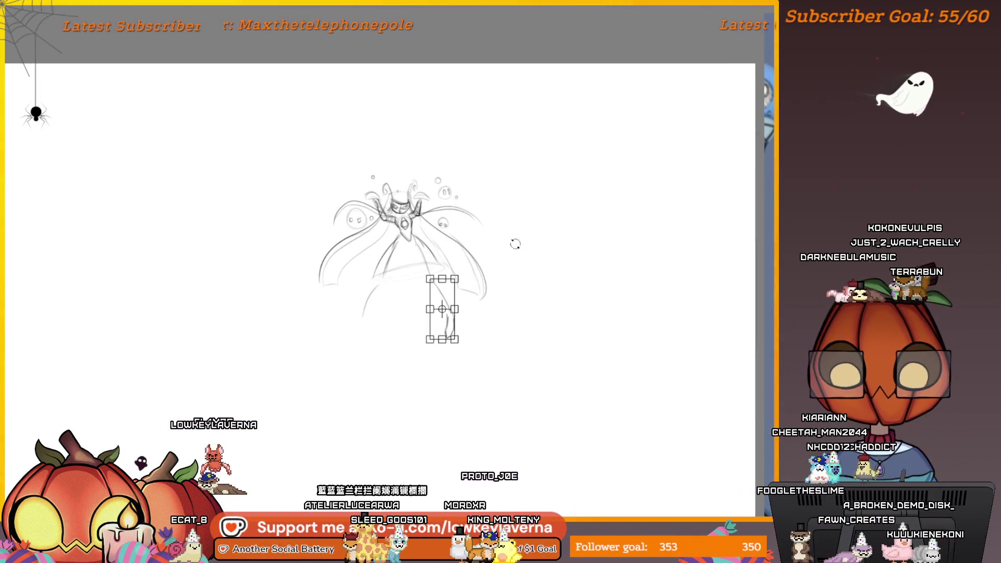
right_click(490, 305)
left_click(531, 380)
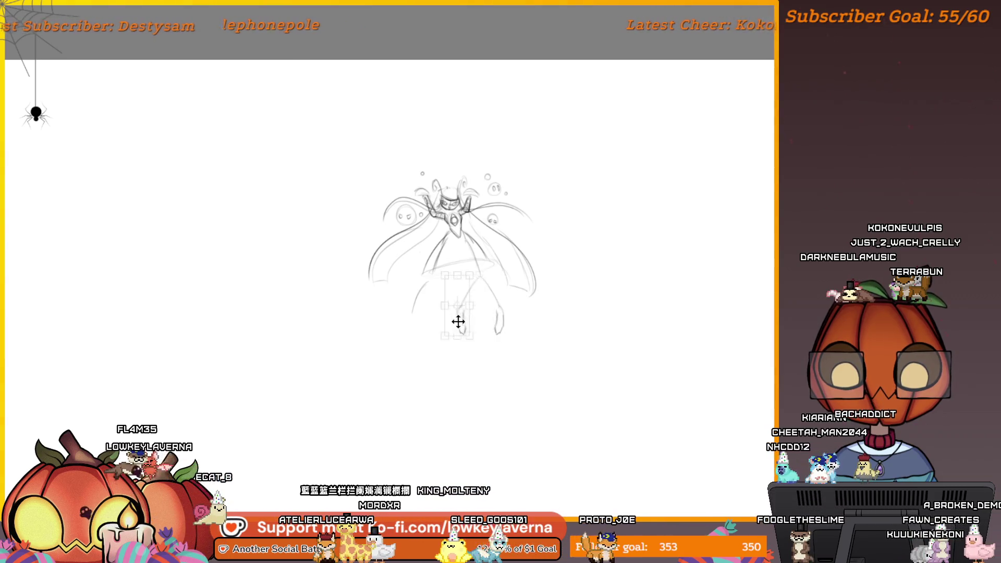
left_click_drag(458, 322, 421, 322)
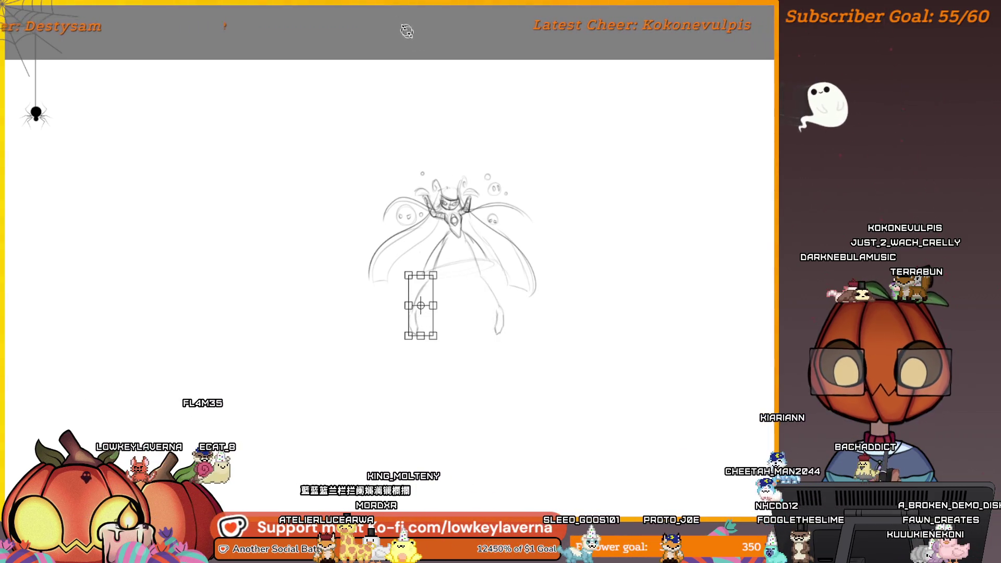
key("Return")
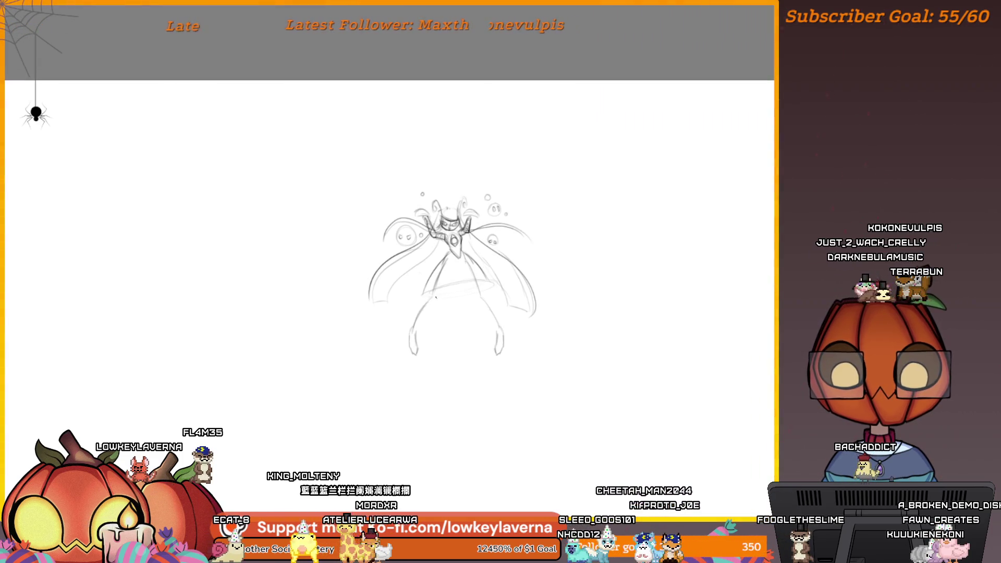
Step: Mirror the canvas and sketch a torso and two legs, briefly hiding the cloak sketch to check them
scroll(539, 251, "up", 2)
key("m")
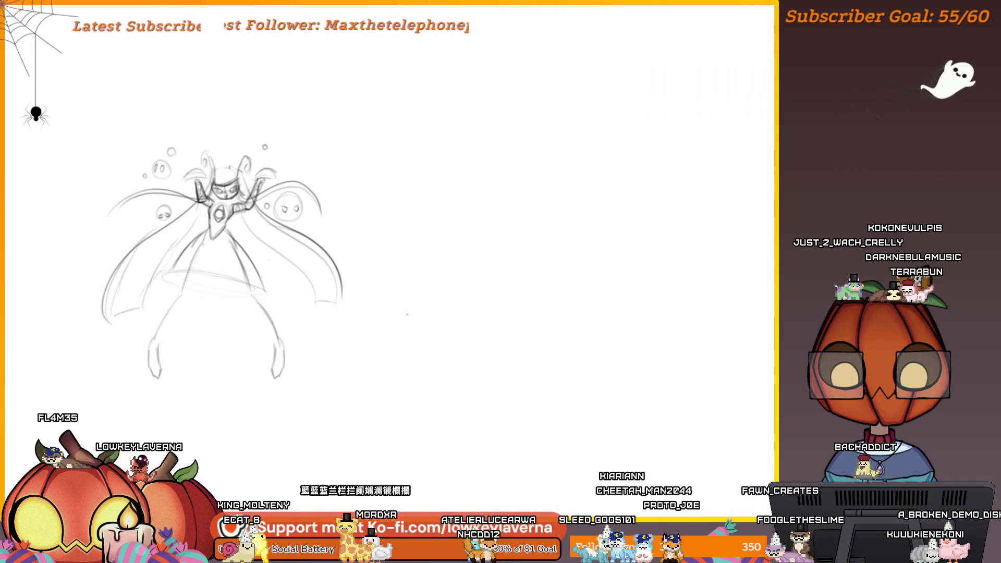
left_click_drag(278, 340, 609, 339)
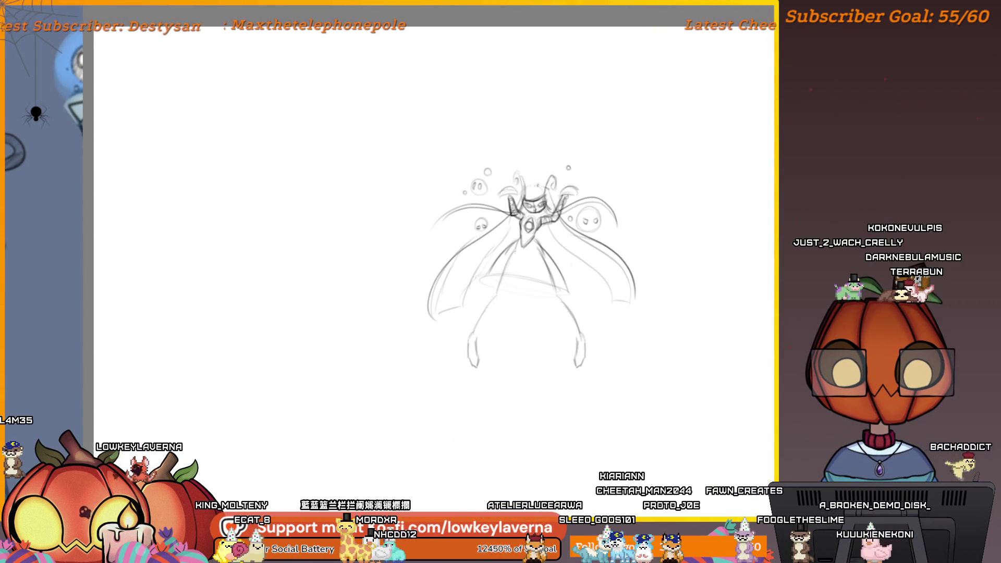
left_click_drag(508, 245, 527, 312)
left_click_drag(537, 271, 584, 354)
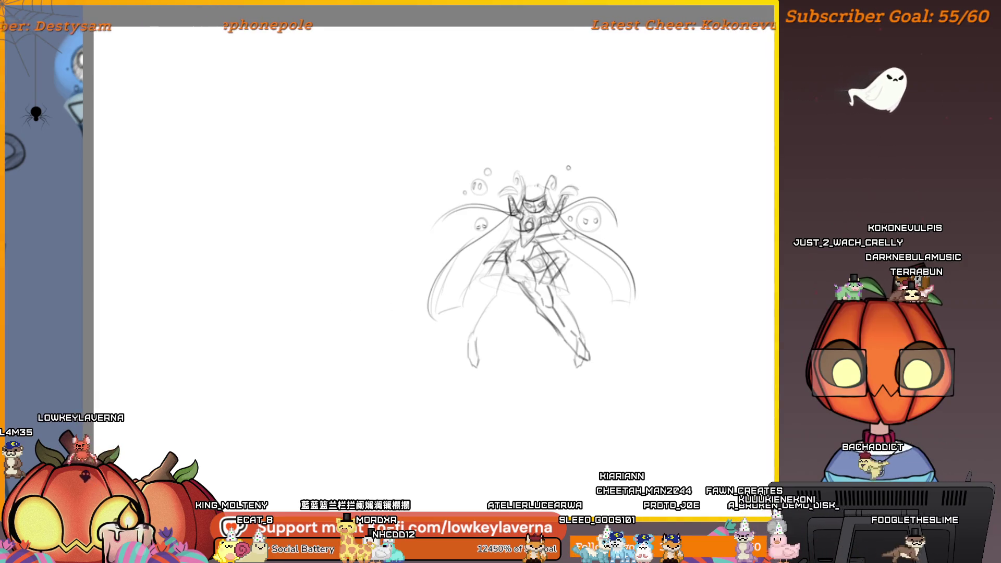
left_click_drag(548, 292, 589, 359)
key("Delete")
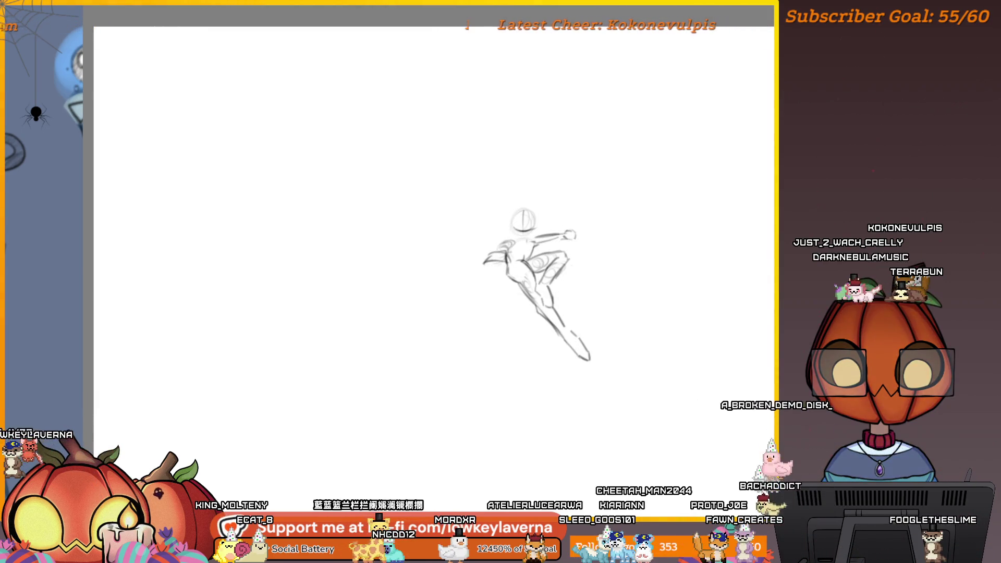
key("ctrl+z")
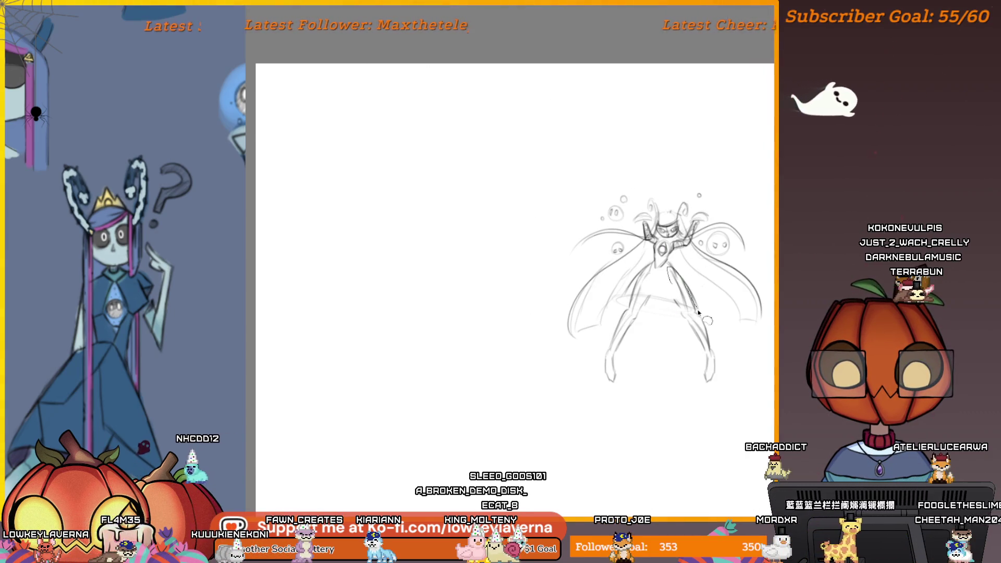
Step: Select the right leg, tilt it slightly and shift it left beneath the cloak
left_click_drag(668, 268, 675, 305)
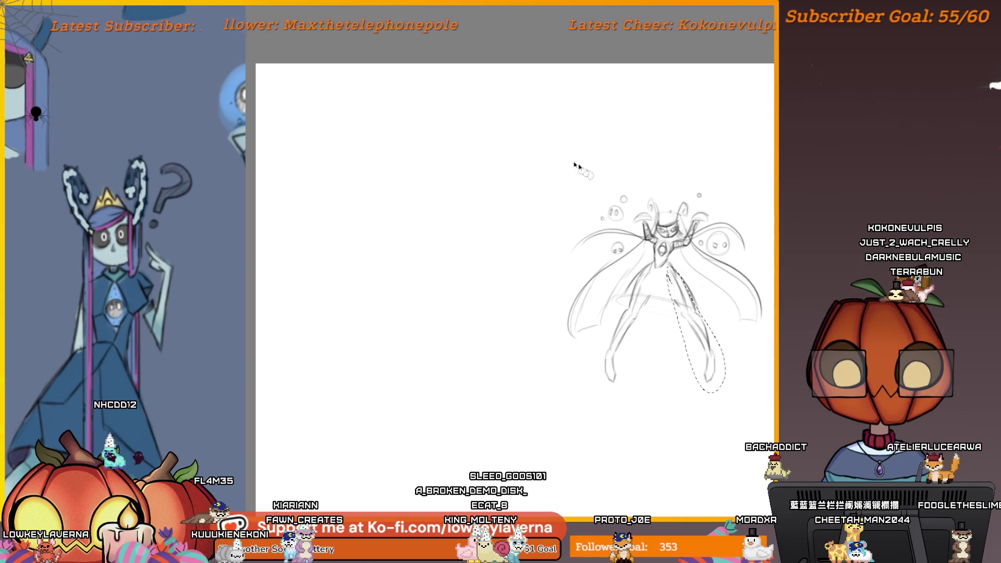
key("ctrl+t")
left_click_drag(696, 331, 690, 292)
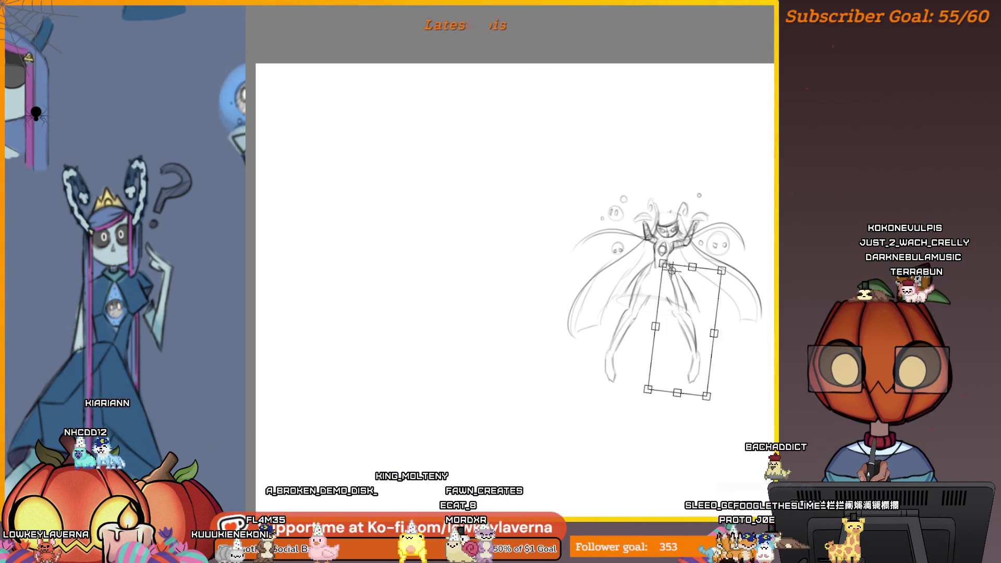
key("Return")
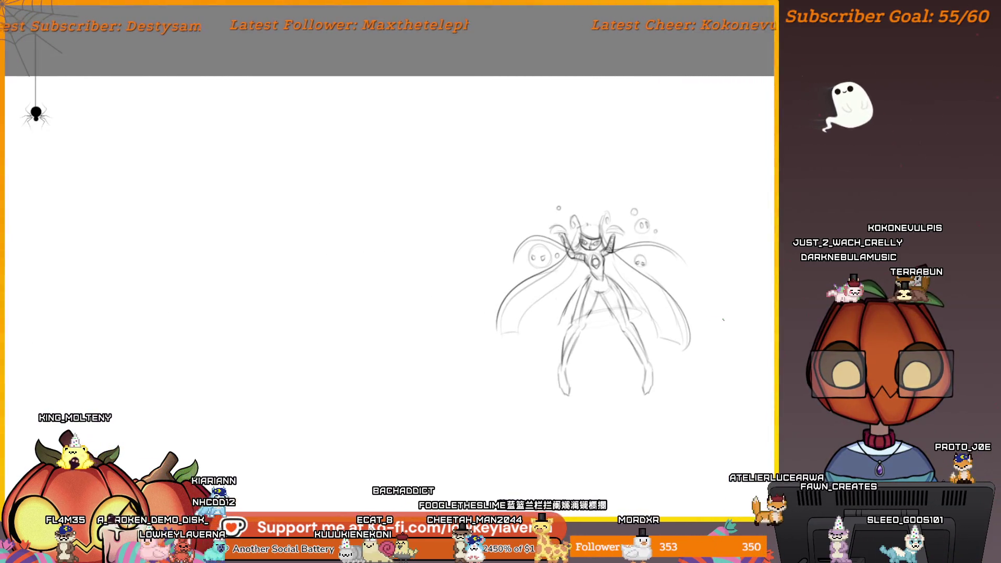
Step: Add a darker curve along the skirt hem
scroll(723, 319, "up", 3)
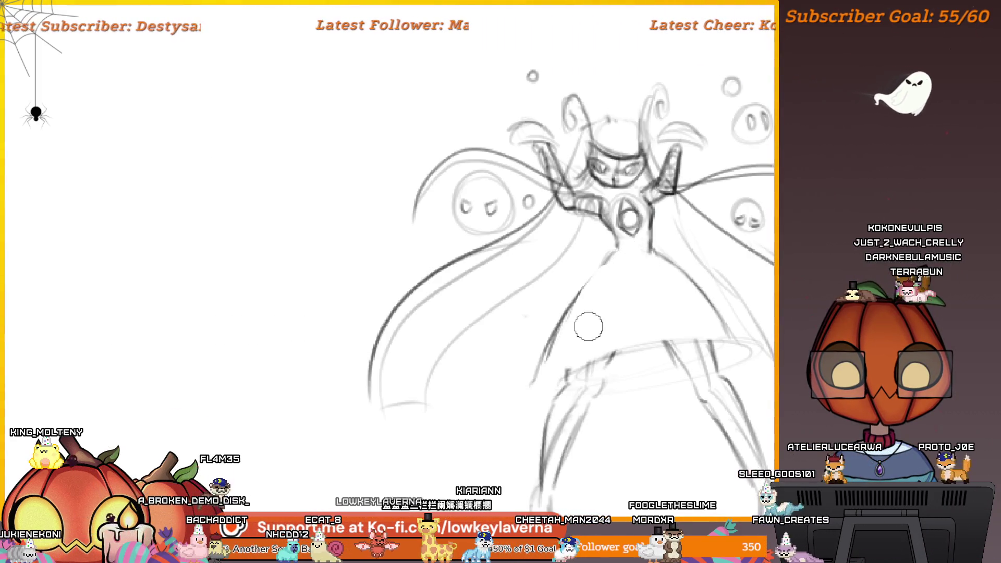
scroll(725, 271, "down", 3)
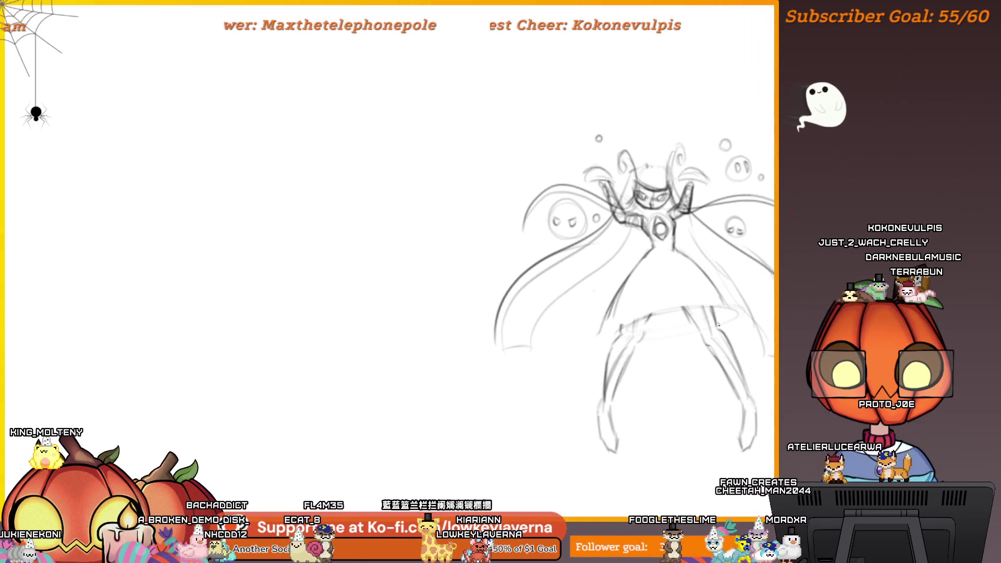
left_click_drag(718, 324, 692, 313)
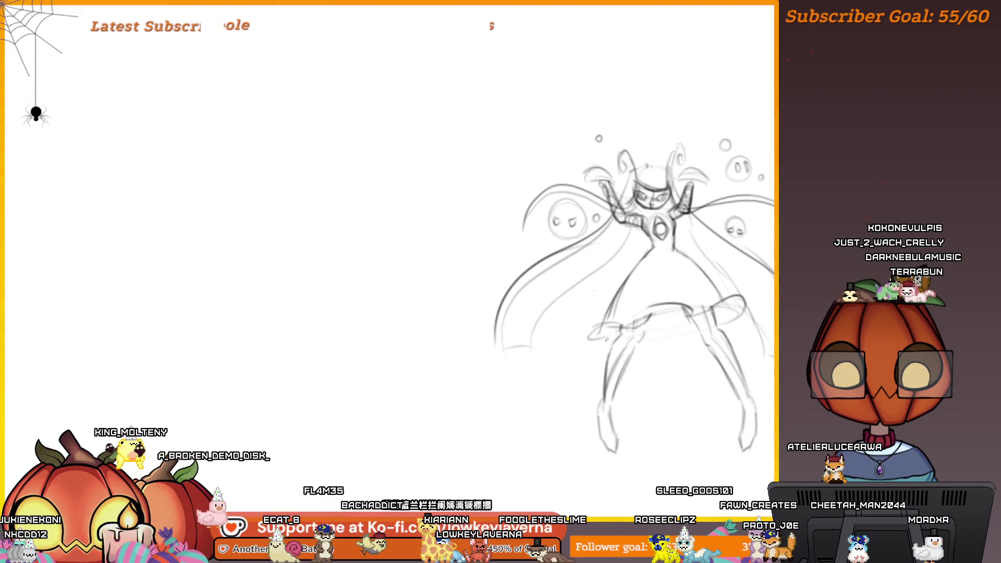
left_click_drag(678, 330, 651, 337)
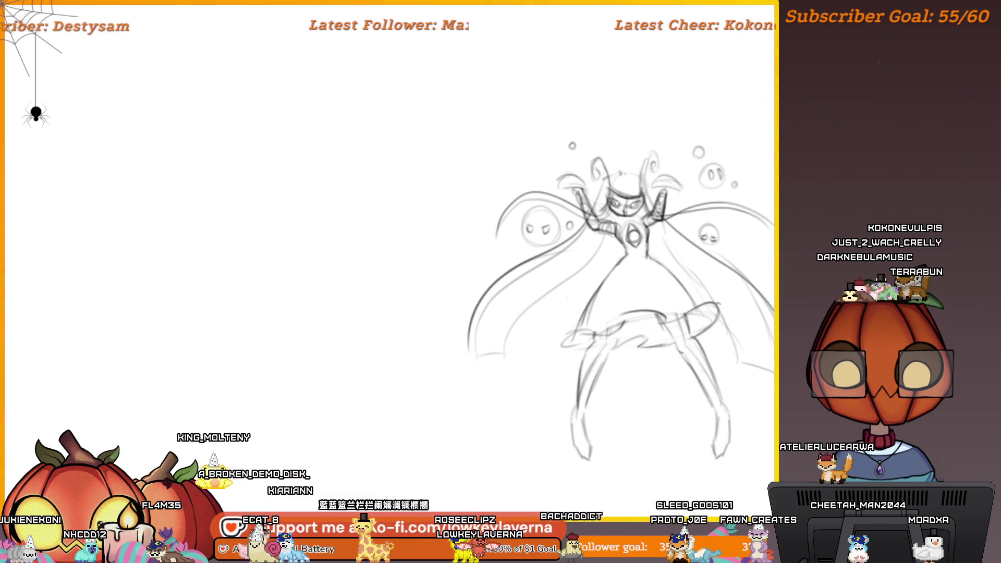
left_click(712, 276)
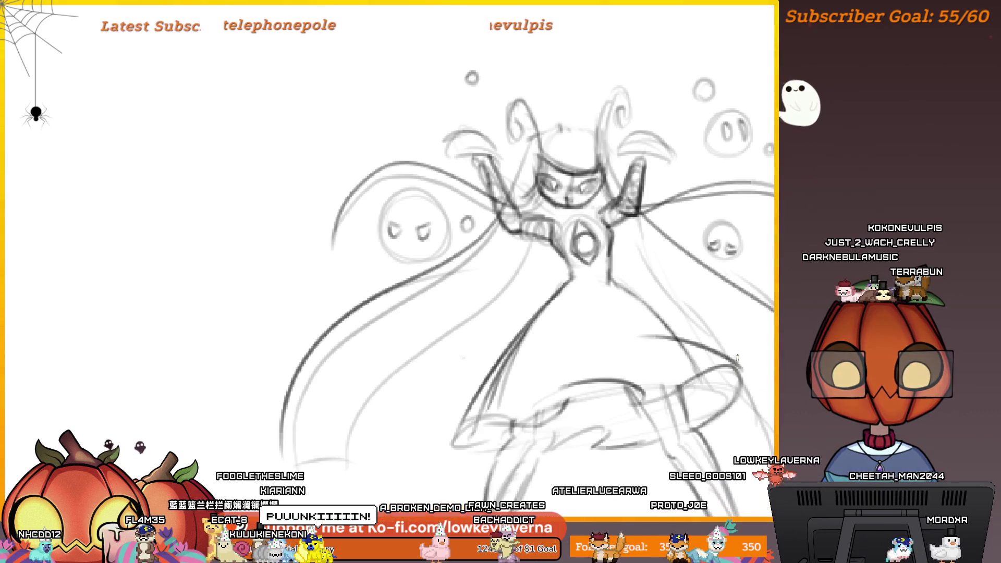
mouse_move(737, 365)
left_mouse_down()
mouse_move(303, 287)
mouse_move(788, 363)
left_mouse_up()
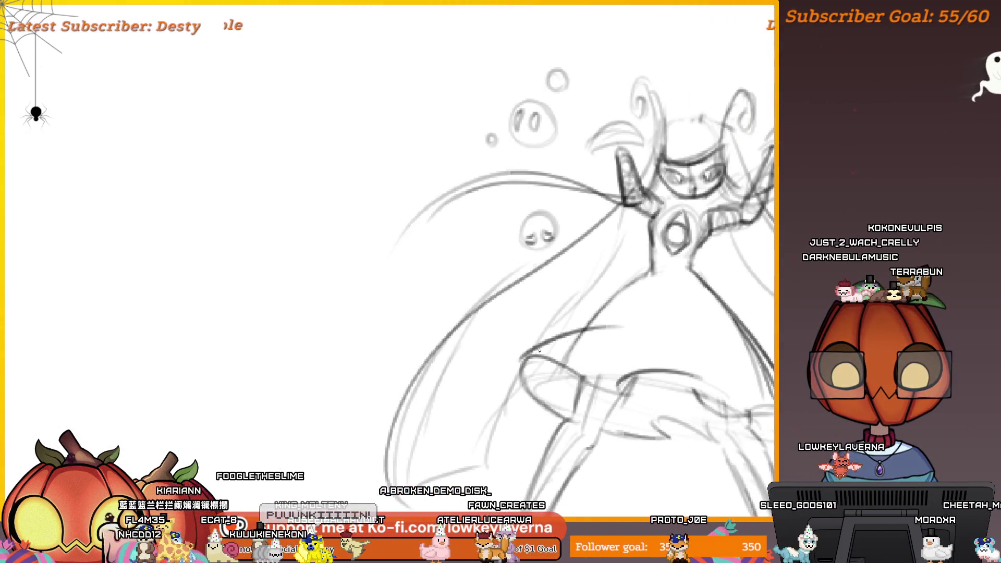
left_click_drag(723, 245, 680, 290)
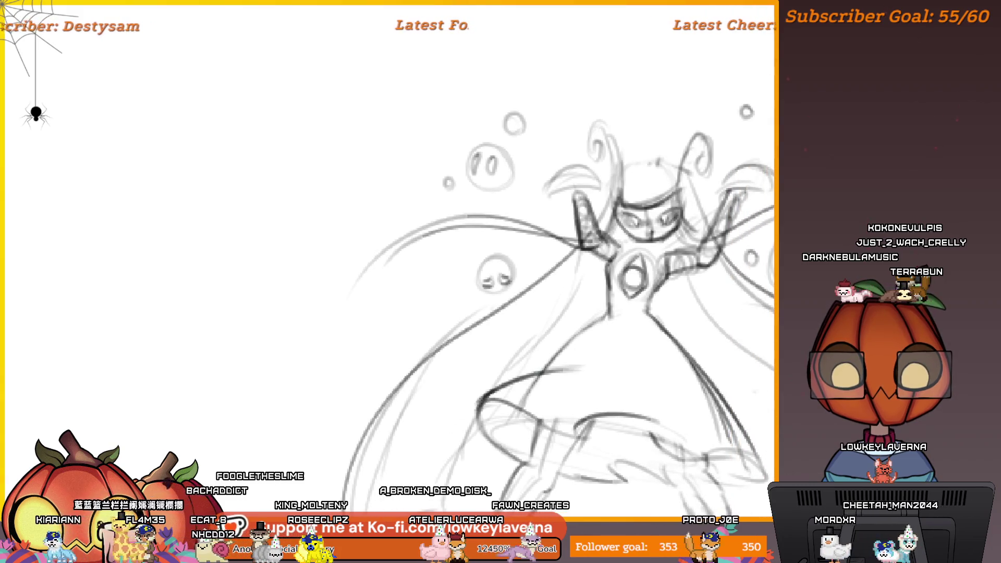
left_click_drag(522, 401, 586, 355)
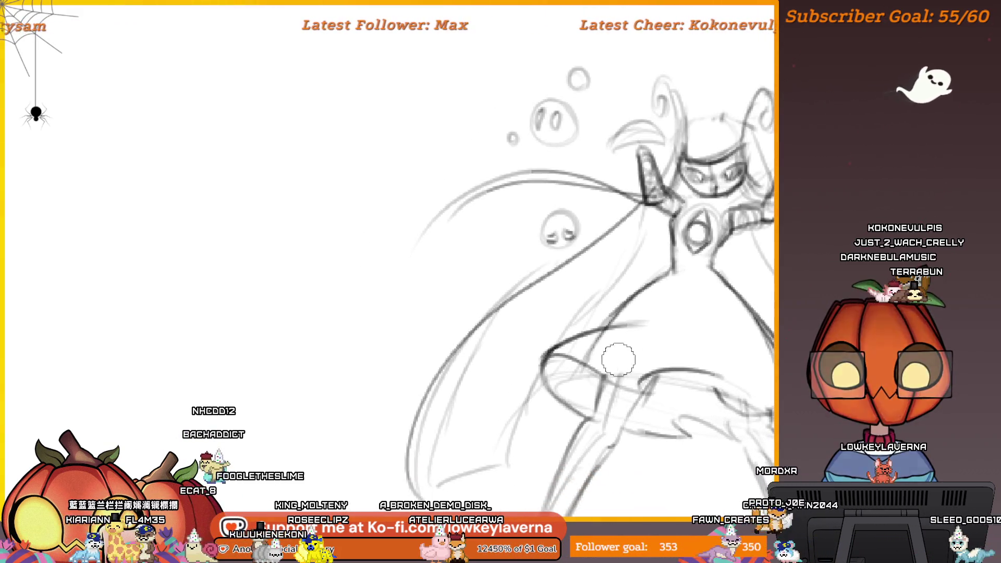
Step: Draw a tall centre spike on the figure's crown
key("ctrl+0")
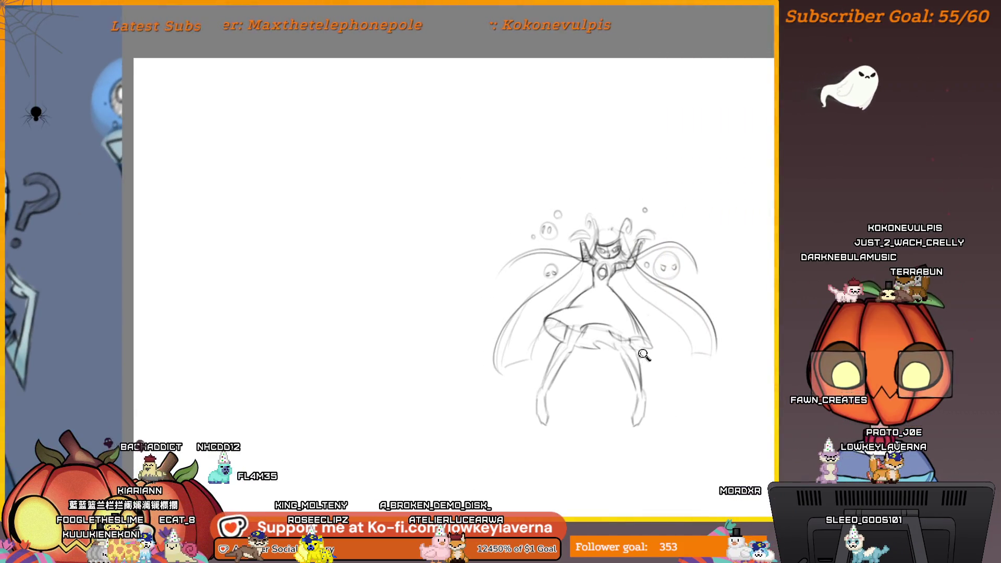
left_click(645, 355)
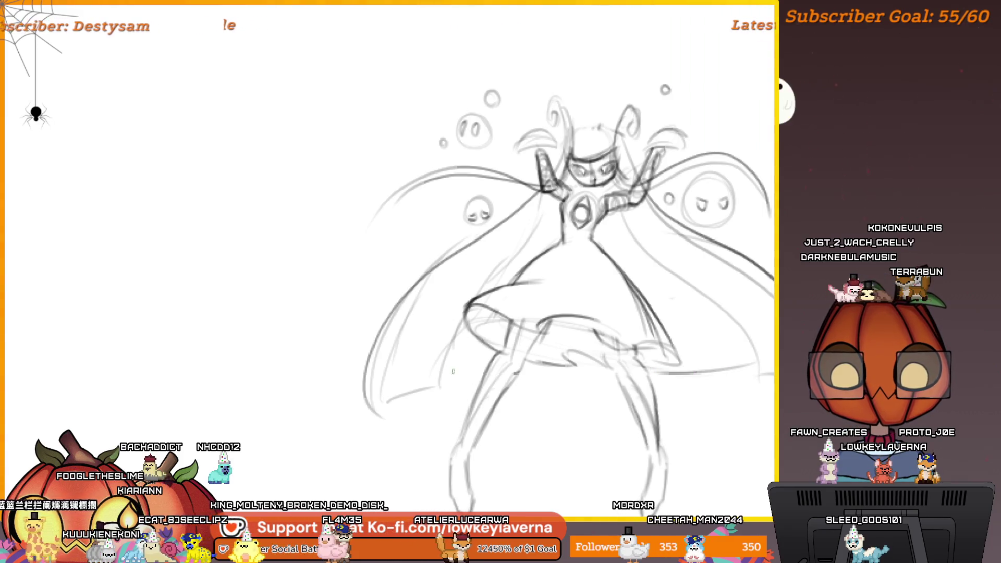
key("ctrl+0")
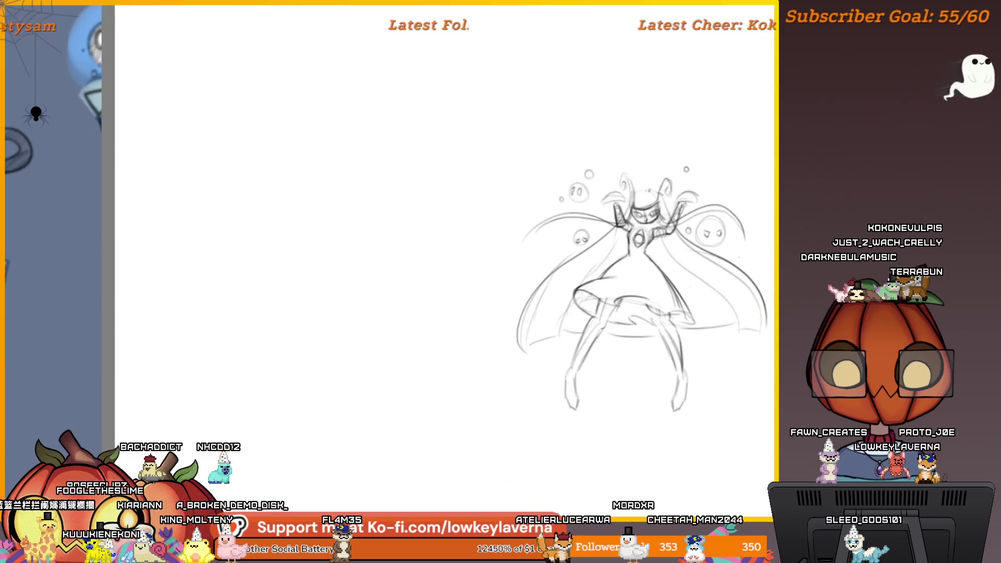
key("Tab")
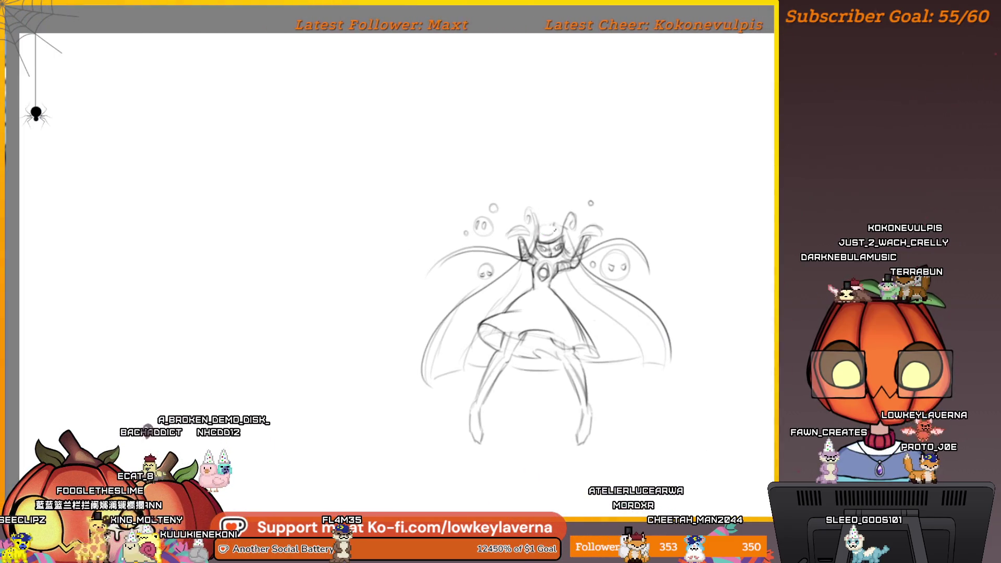
key("Tab")
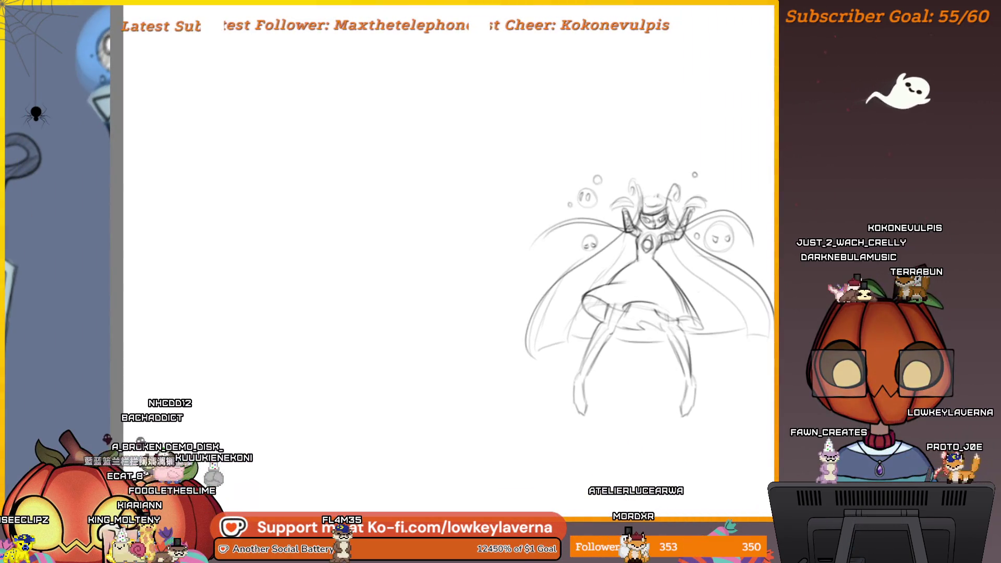
left_click_drag(655, 193, 657, 172)
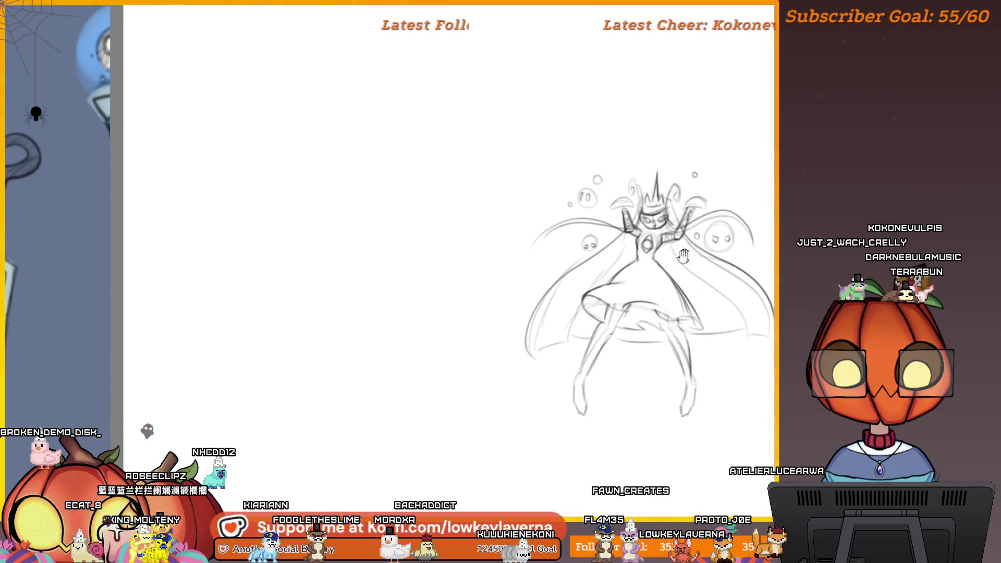
left_click_drag(680, 255, 723, 236)
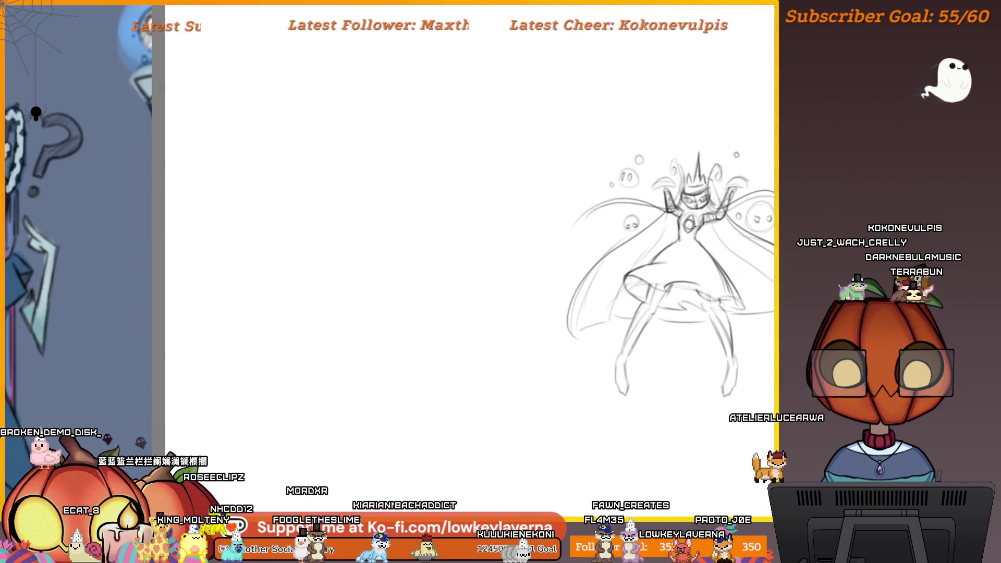
left_click_drag(675, 272, 663, 281)
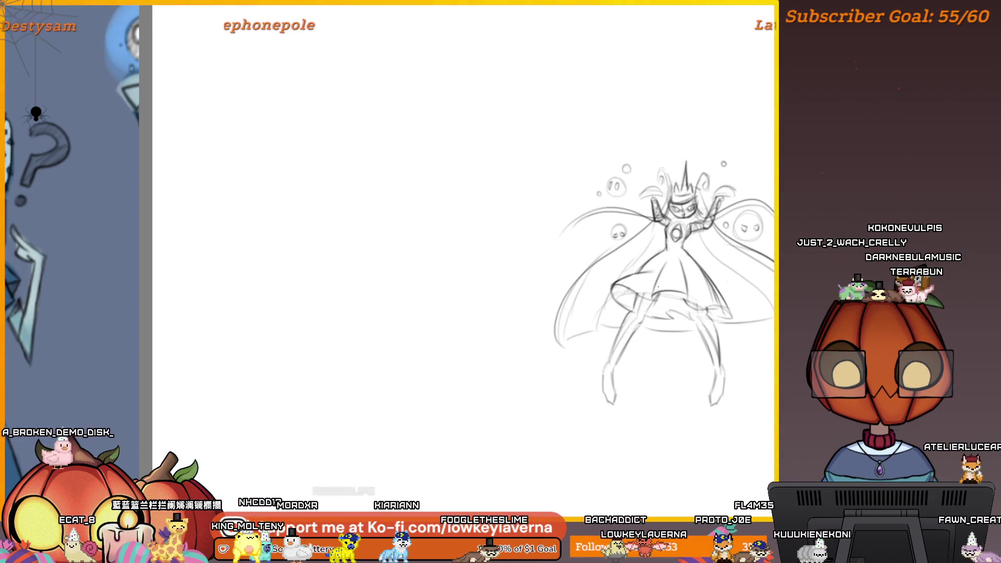
left_click_drag(706, 242, 680, 249)
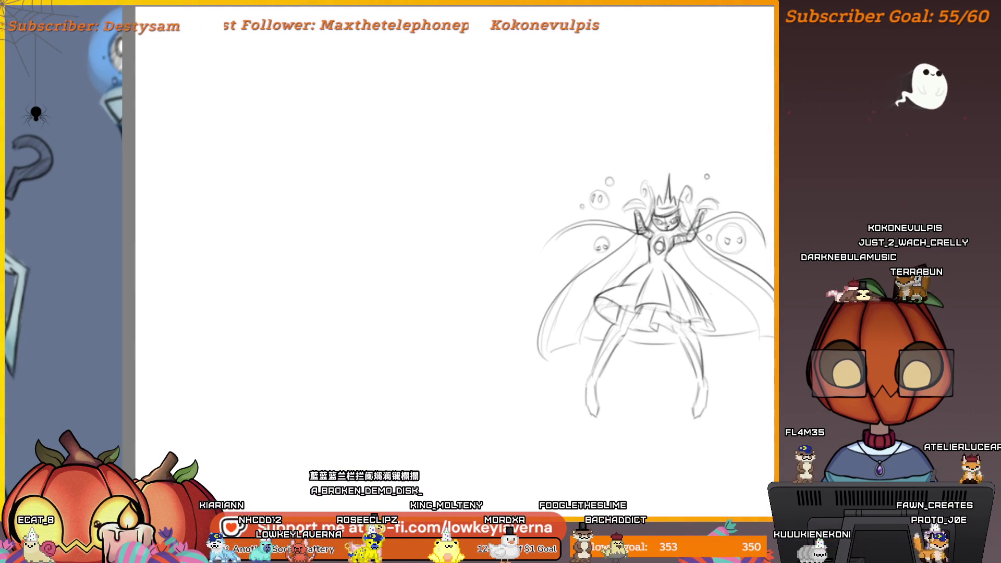
scroll(704, 330, "up", 3)
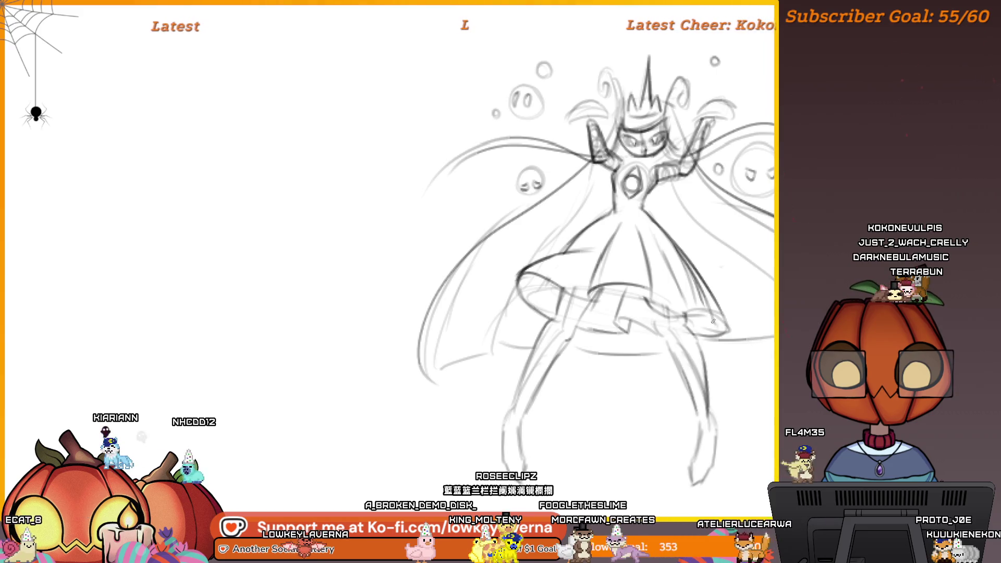
Step: Hatch the skirt's underside with short diagonal pencil strokes
left_click_drag(727, 298, 721, 315)
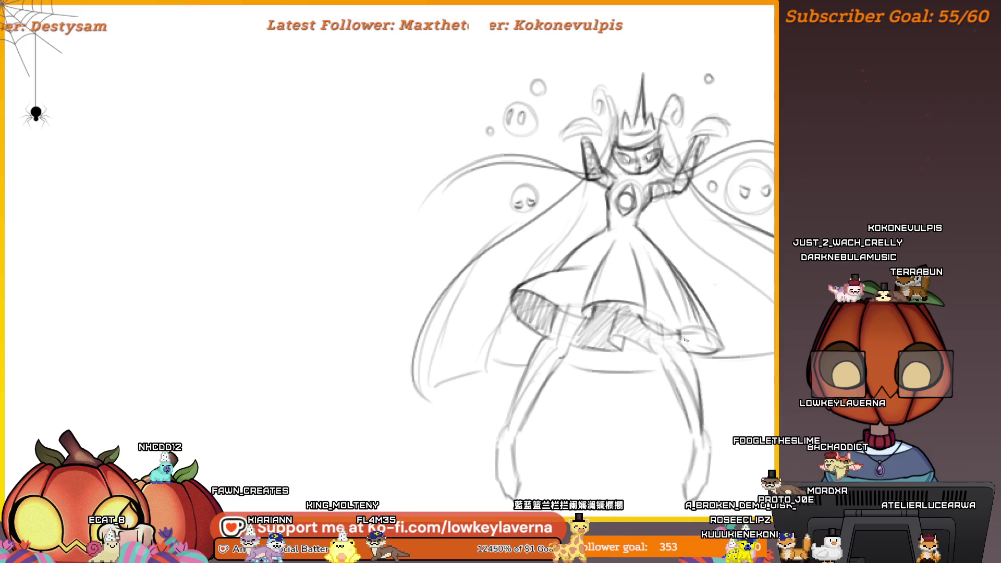
scroll(750, 275, "down", 3)
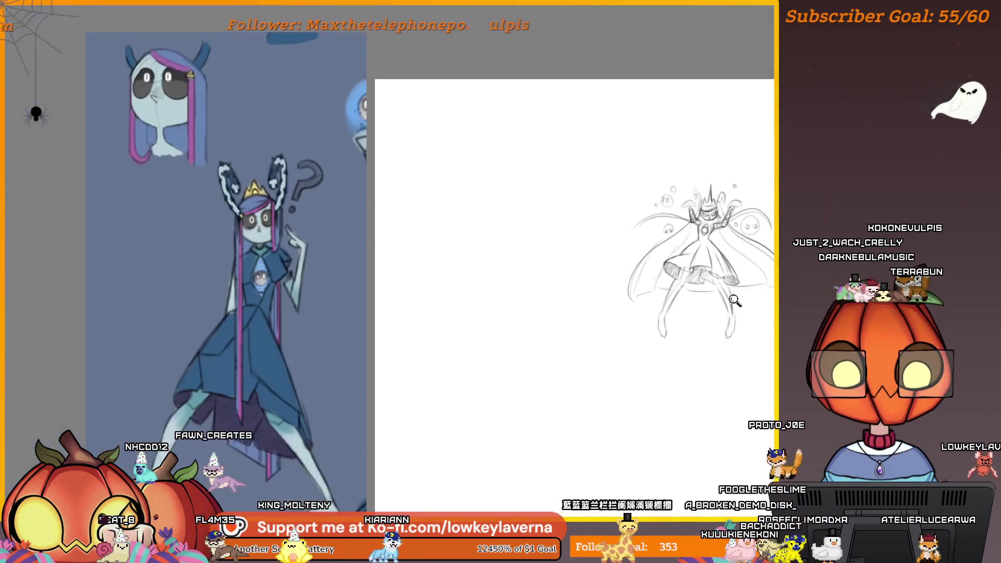
scroll(760, 244, "up", 3)
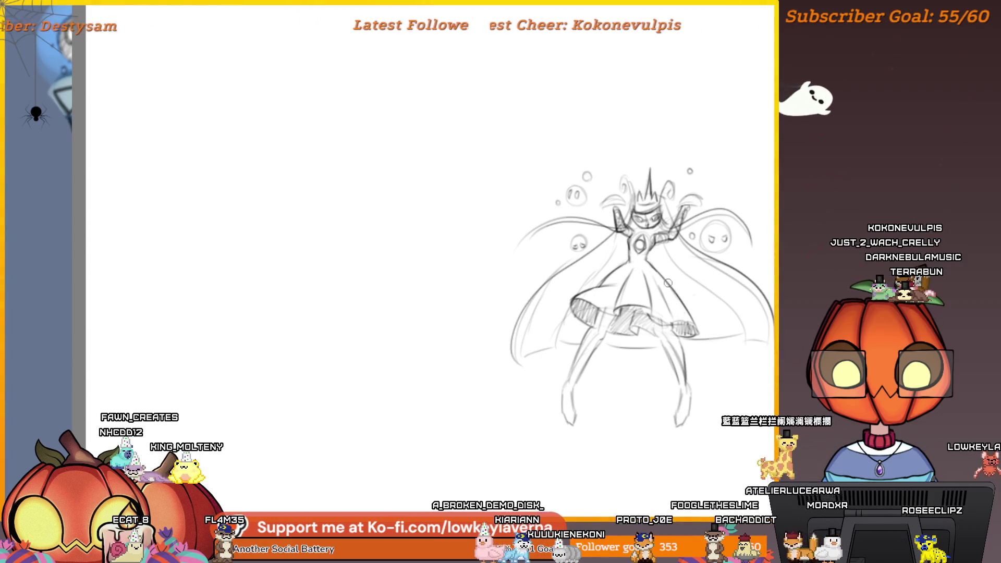
left_click_drag(710, 242, 688, 257)
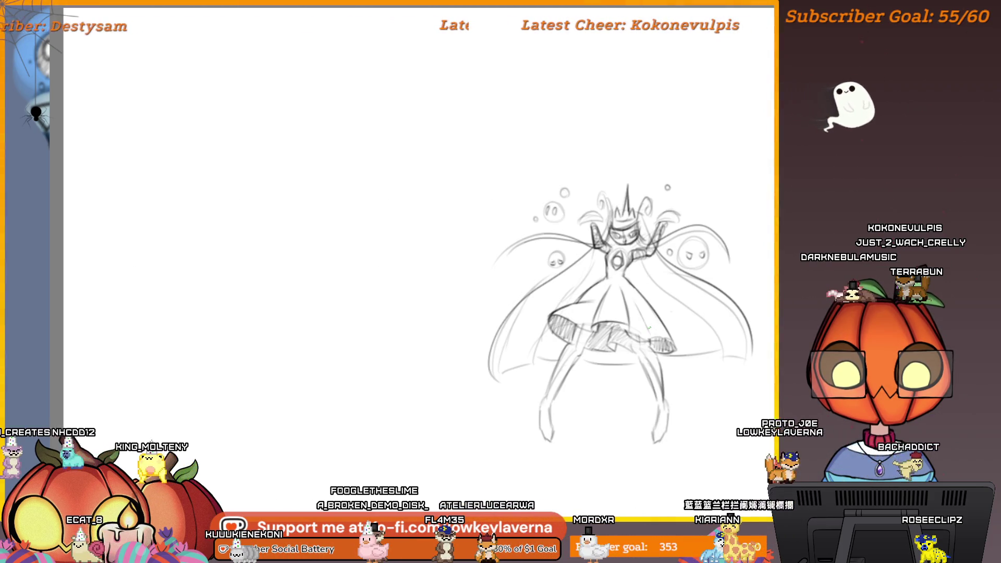
mouse_move(649, 327)
left_mouse_down()
mouse_move(680, 386)
mouse_move(761, 355)
mouse_move(657, 342)
left_mouse_up()
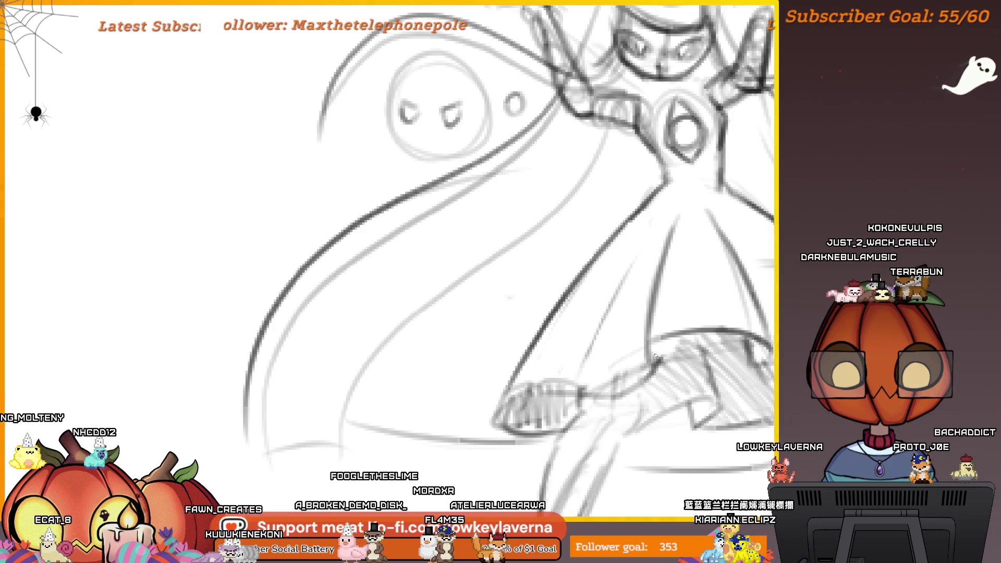
left_click_drag(648, 366, 731, 342)
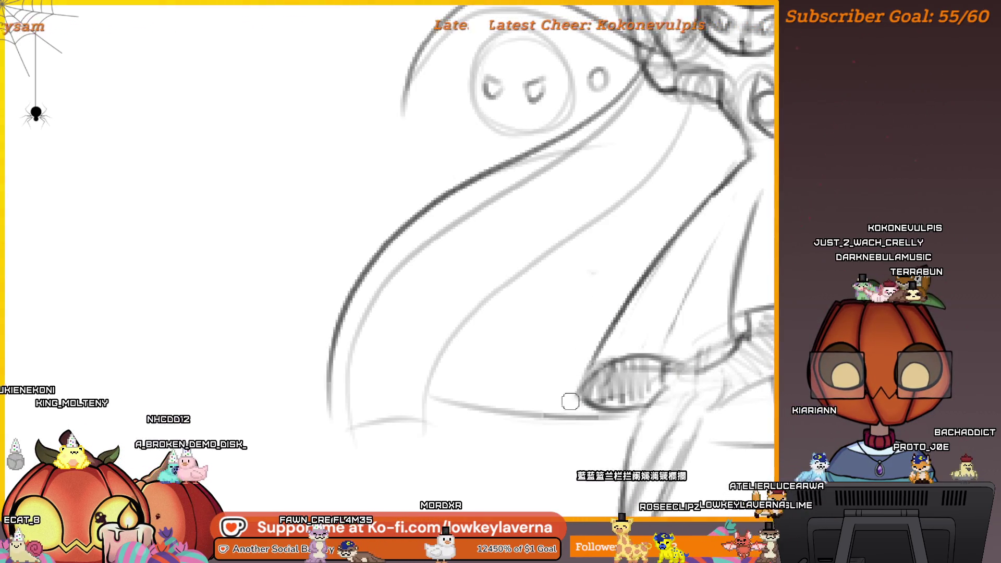
scroll(574, 396, "down", 5)
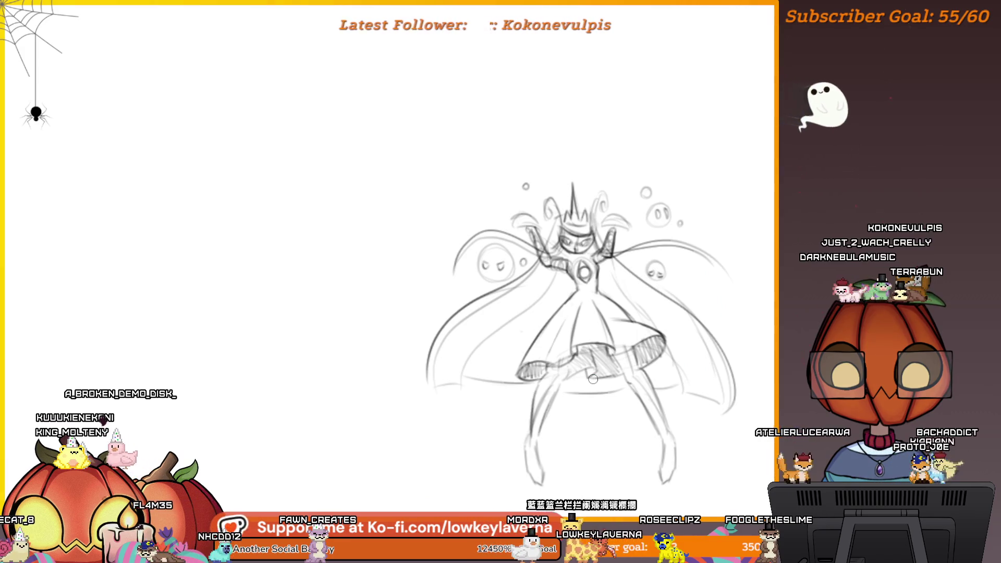
Step: Pan and zoom around the canvas to frame the whole crowned figure sketch
left_click_drag(593, 379, 598, 353)
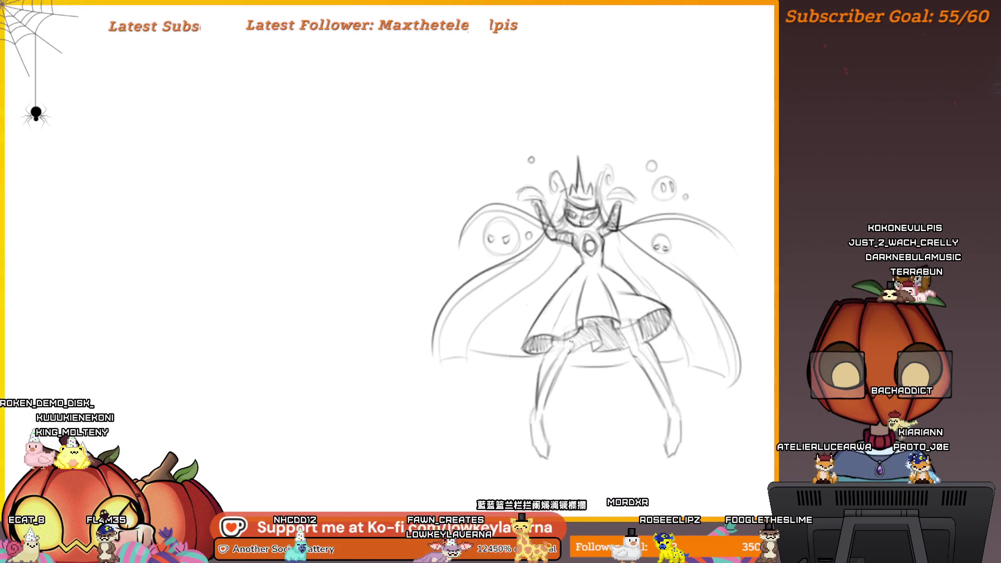
left_click_drag(688, 378, 589, 373)
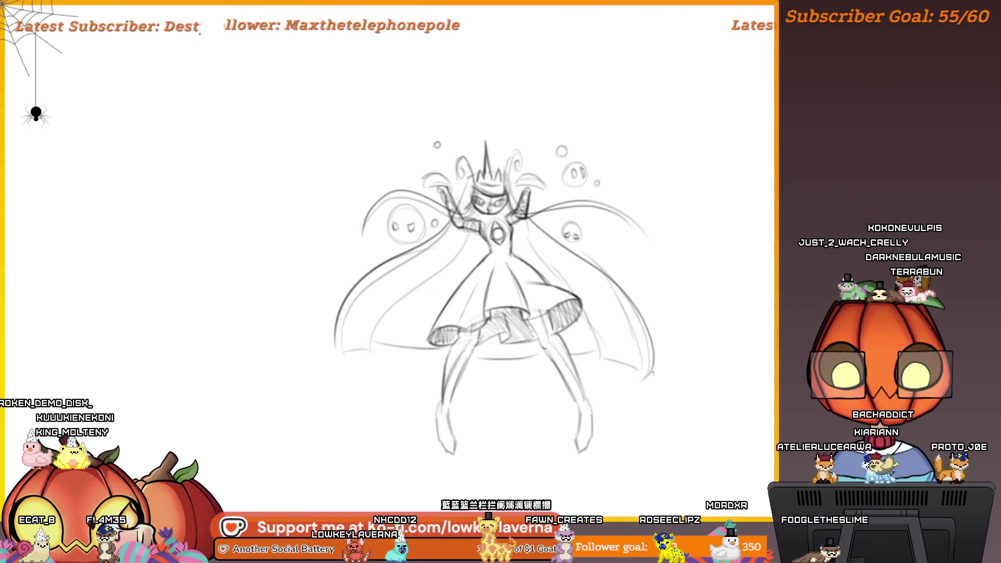
left_click_drag(664, 352, 658, 356)
left_click_drag(645, 284, 407, 292)
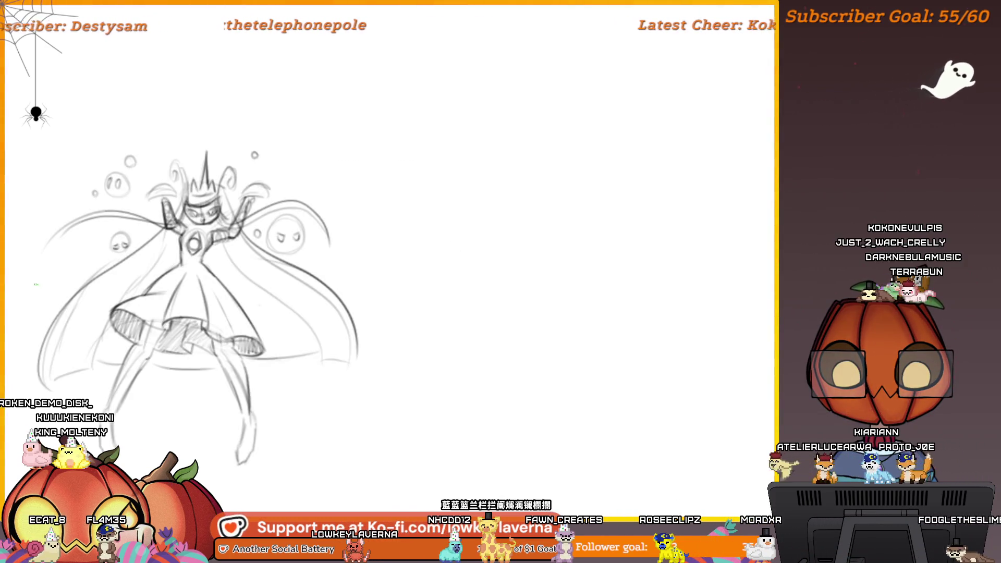
scroll(380, 351, "down", 2)
mouse_move(380, 351)
left_mouse_down()
mouse_move(354, 406)
mouse_move(281, 452)
left_mouse_up()
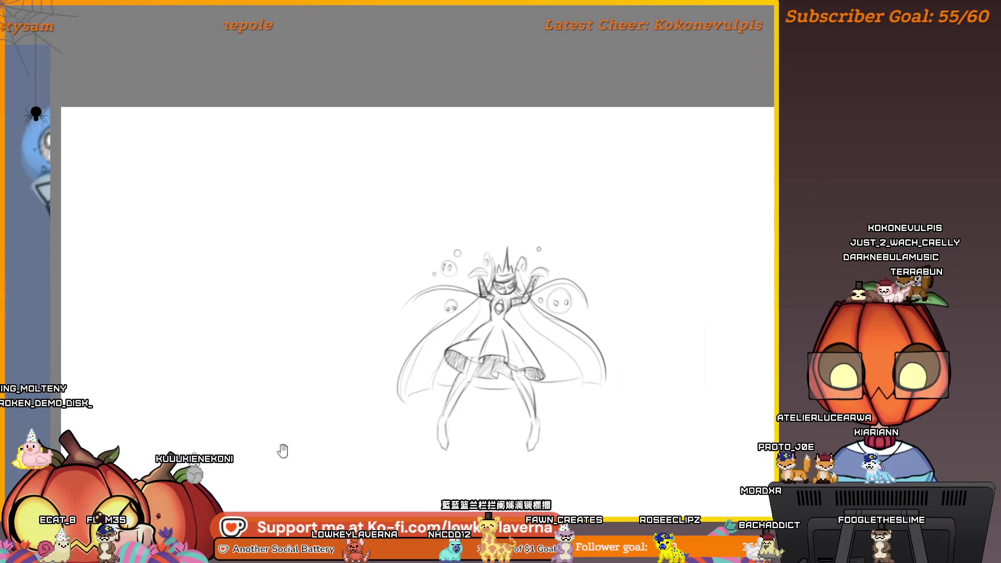
scroll(469, 292, "up", 5)
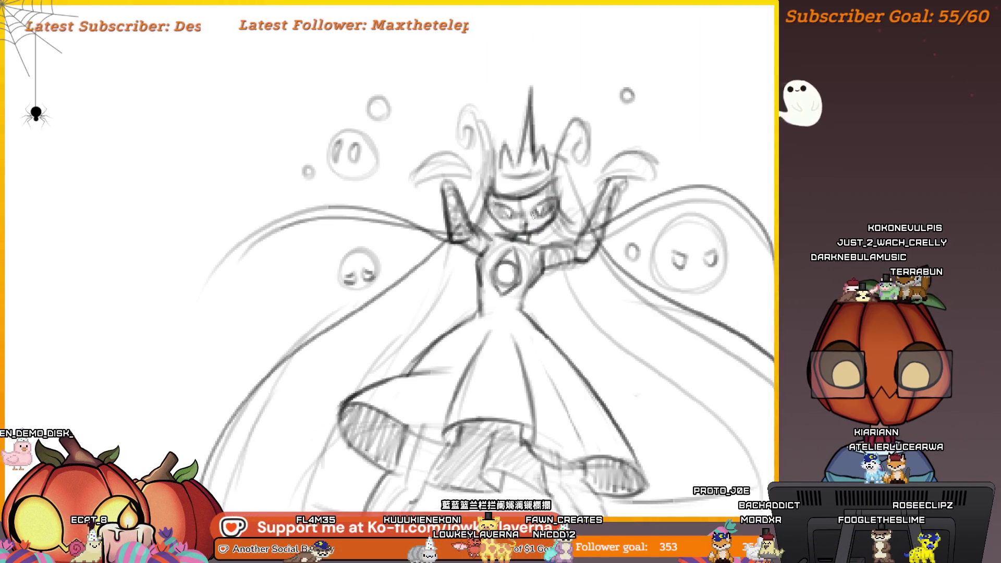
scroll(525, 259, "down", 5)
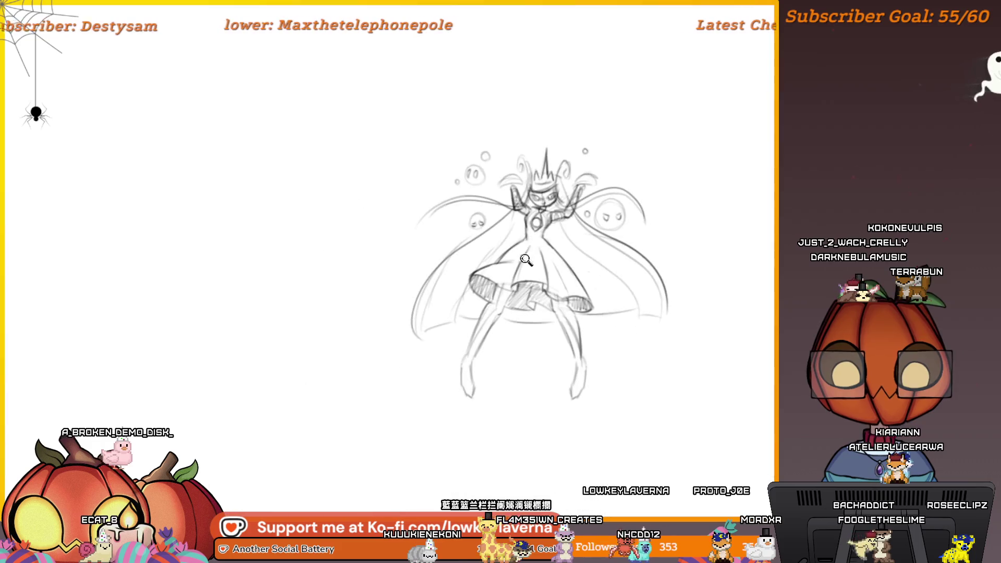
scroll(605, 190, "up", 5)
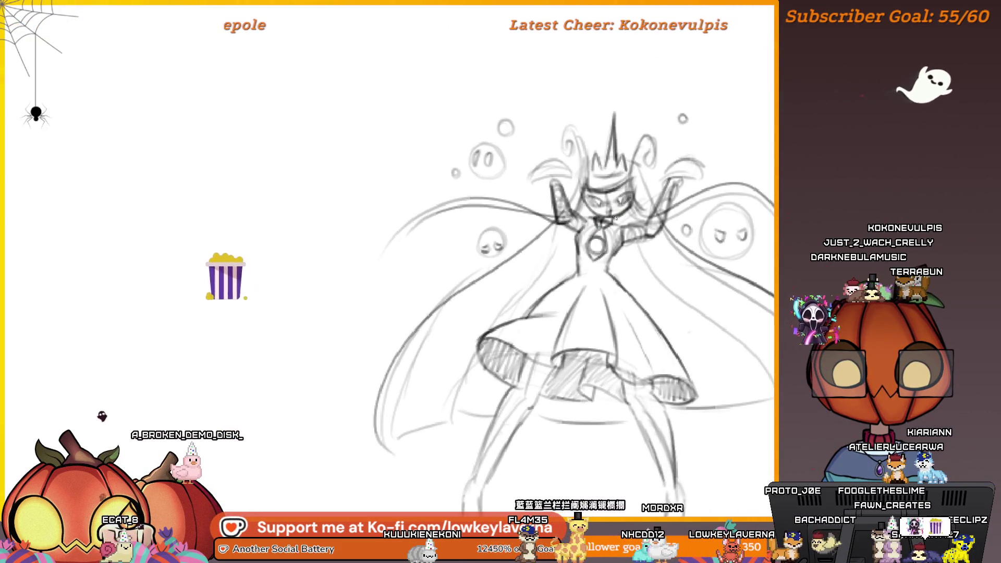
scroll(593, 272, "down", 3)
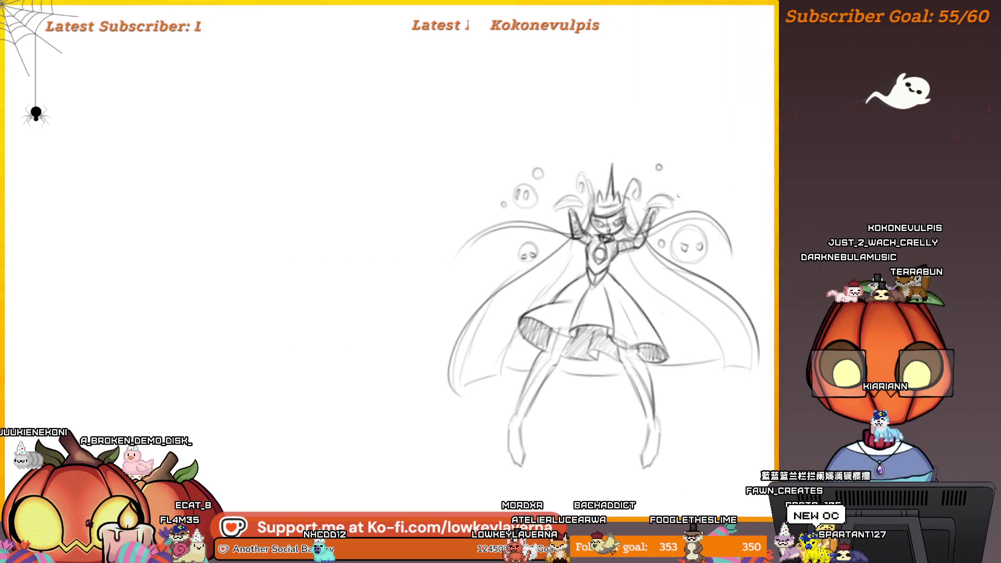
left_click_drag(654, 271, 674, 234)
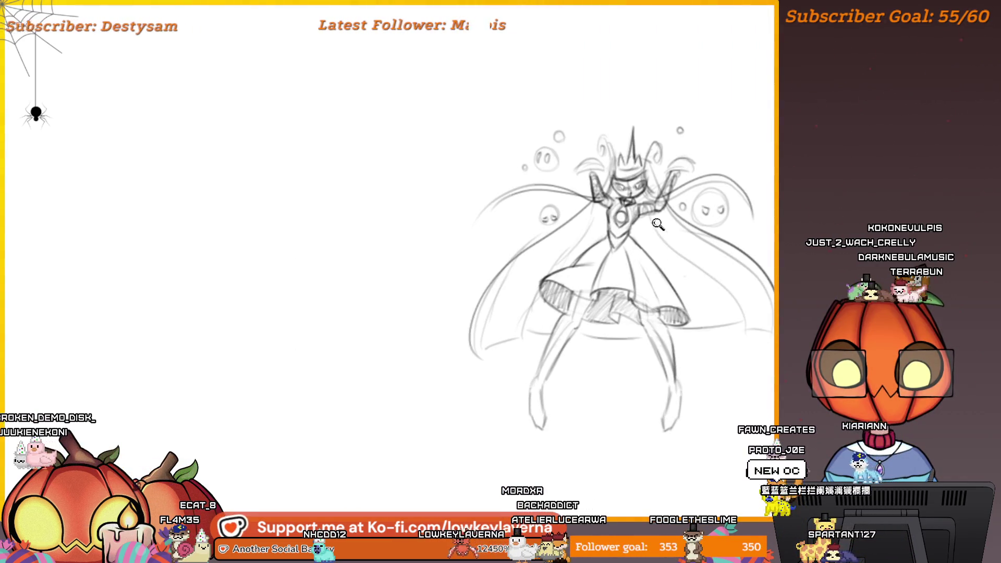
scroll(658, 224, "down", 2)
left_click_drag(734, 210, 722, 219)
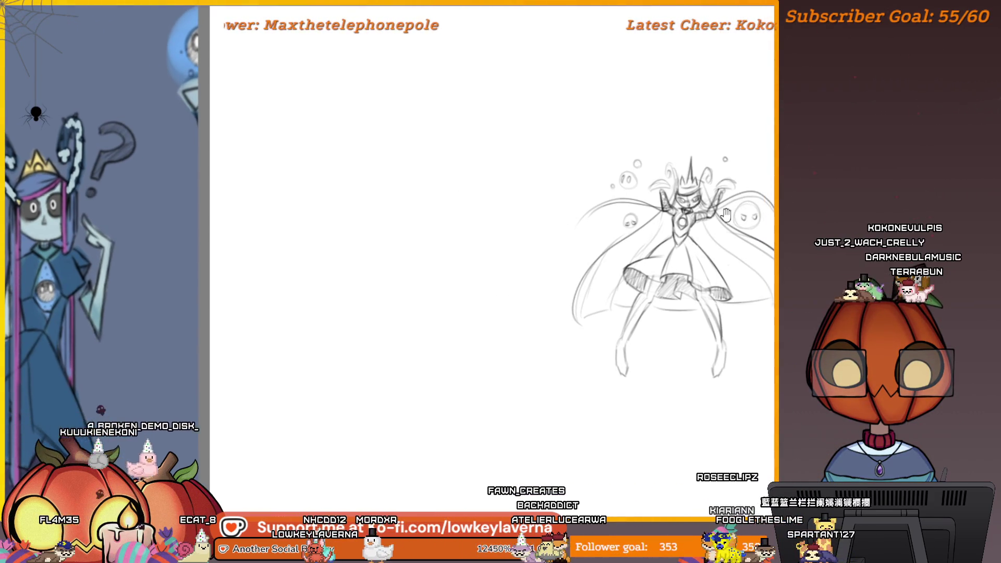
mouse_move(738, 234)
left_mouse_down()
mouse_move(742, 157)
mouse_move(785, 155)
mouse_move(757, 155)
mouse_move(675, 245)
left_mouse_up()
left_click_drag(731, 162, 721, 201)
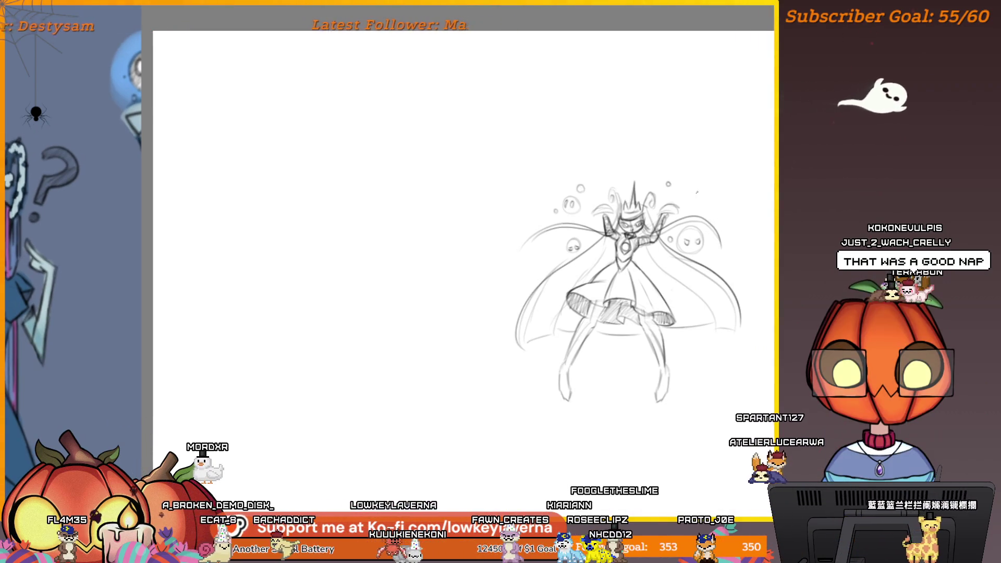
left_click_drag(685, 205, 689, 214)
Step: Zoom out to the whole figure and put the sketch in a free transform box
key("Tab")
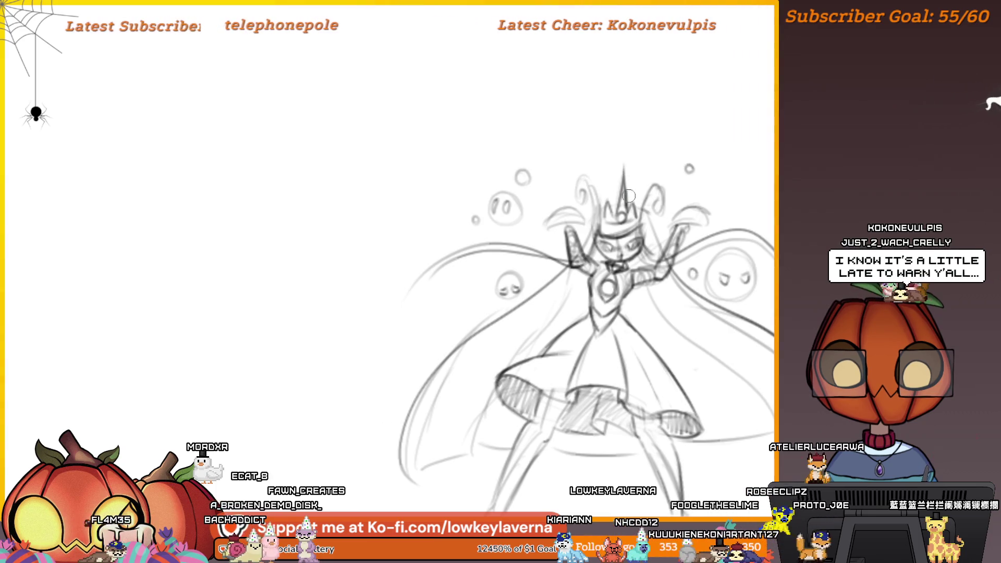
key("Tab")
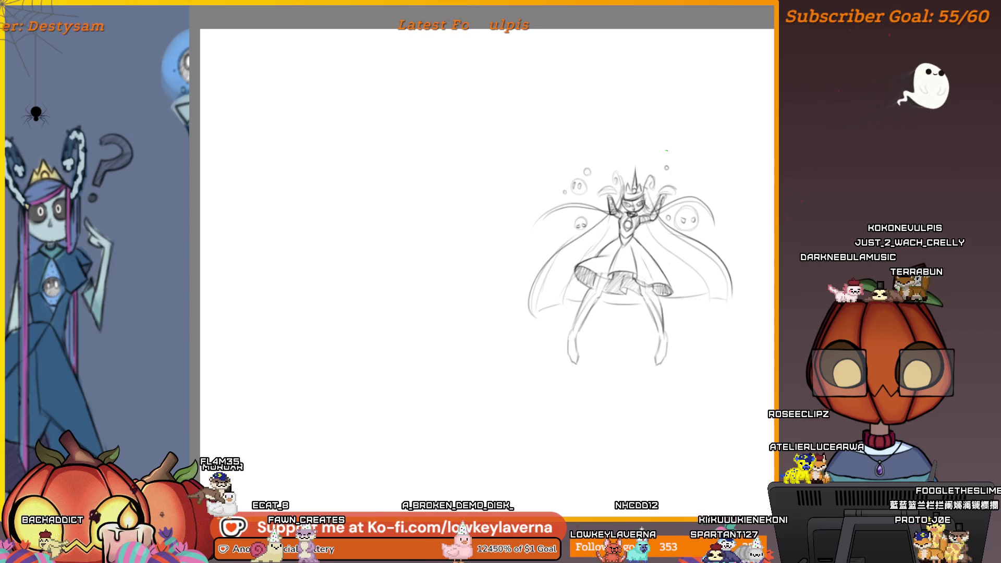
left_click(640, 225)
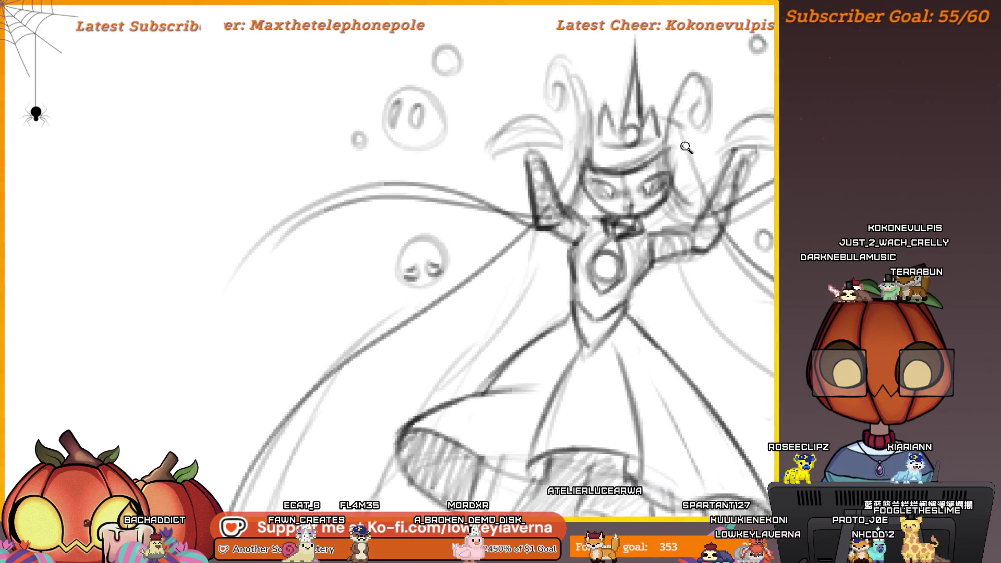
key("ctrl+0")
scroll(692, 334, "down", 3)
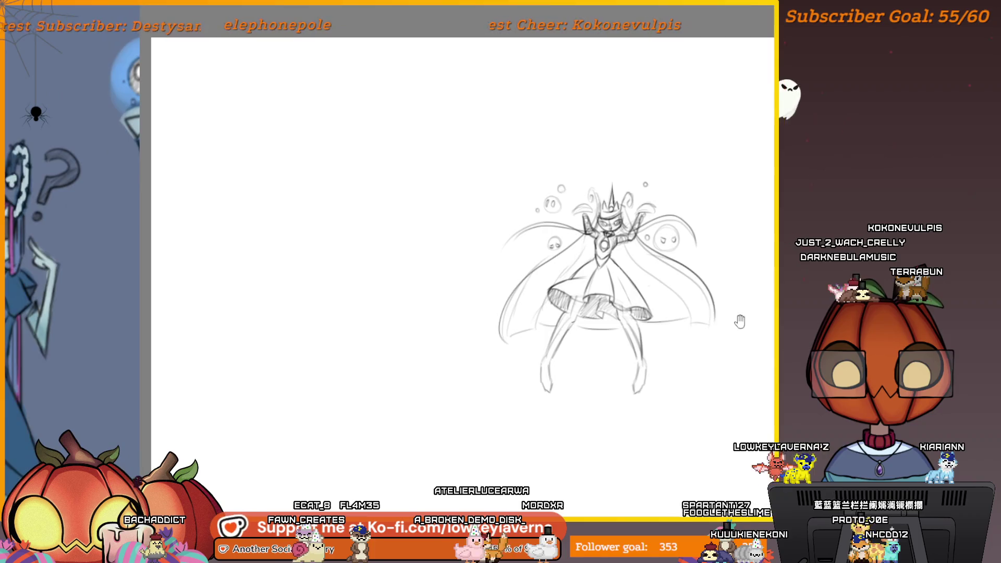
scroll(737, 319, "up", 1)
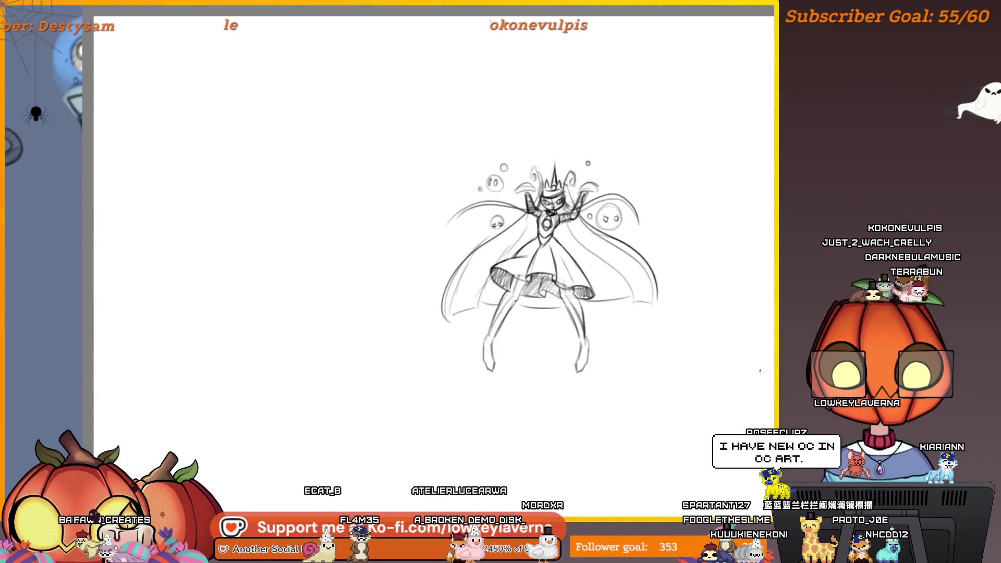
key("ctrl+t")
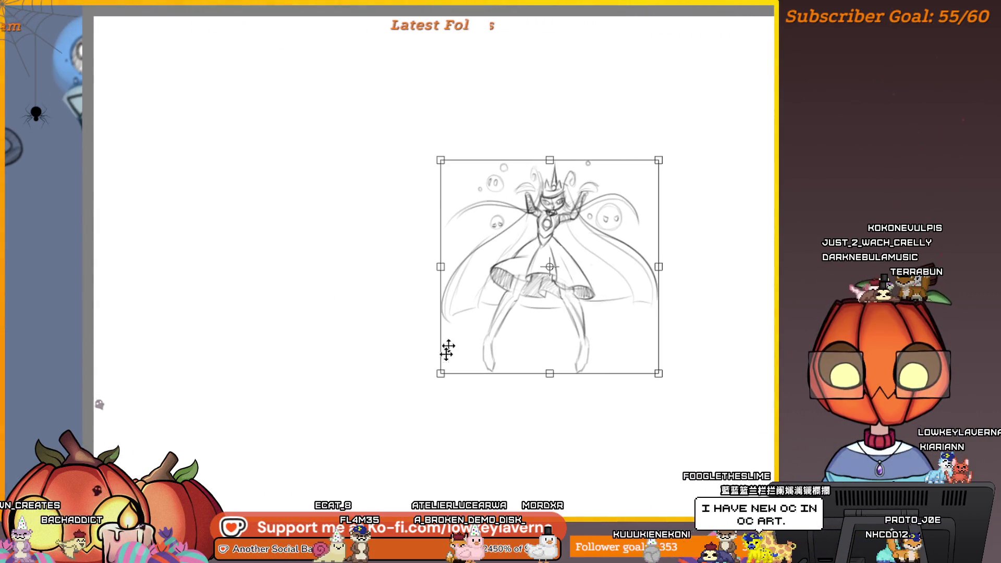
Step: Scale the figure sketch up from its corners and commit it as a pale inking guide
left_click_drag(440, 374, 297, 513)
left_click_drag(658, 160, 686, 136)
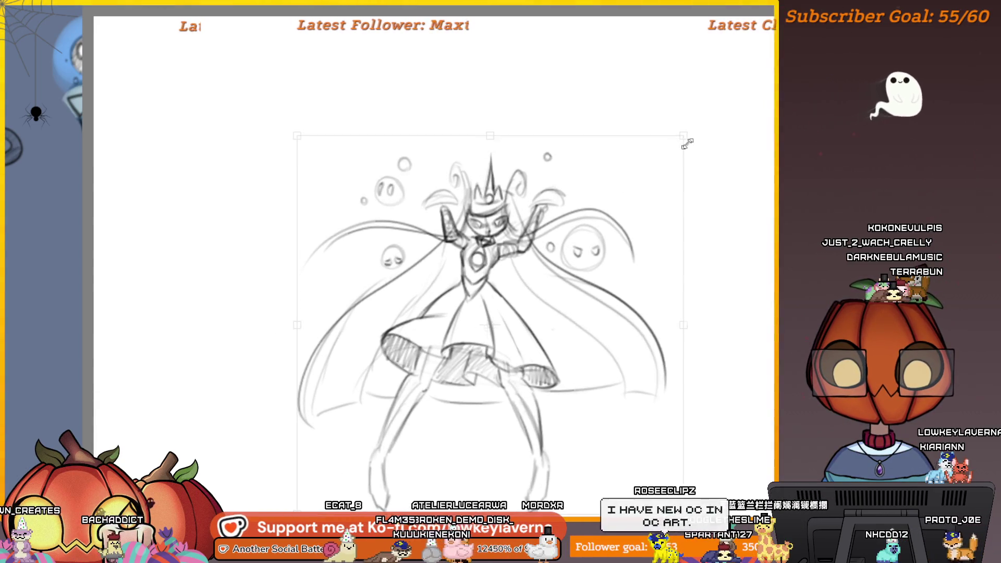
scroll(711, 139, "down", 2)
left_click_drag(670, 413, 735, 482)
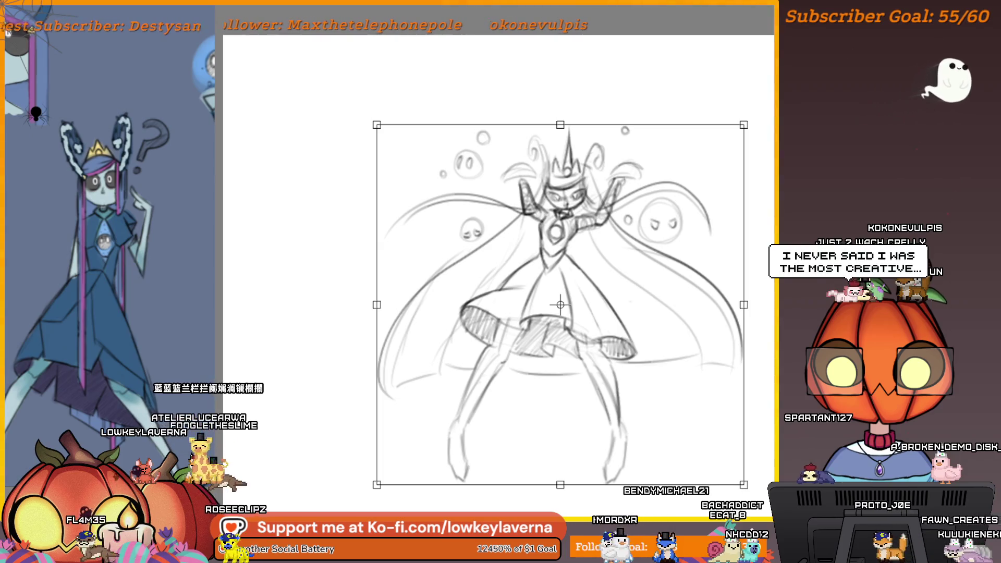
key("Return")
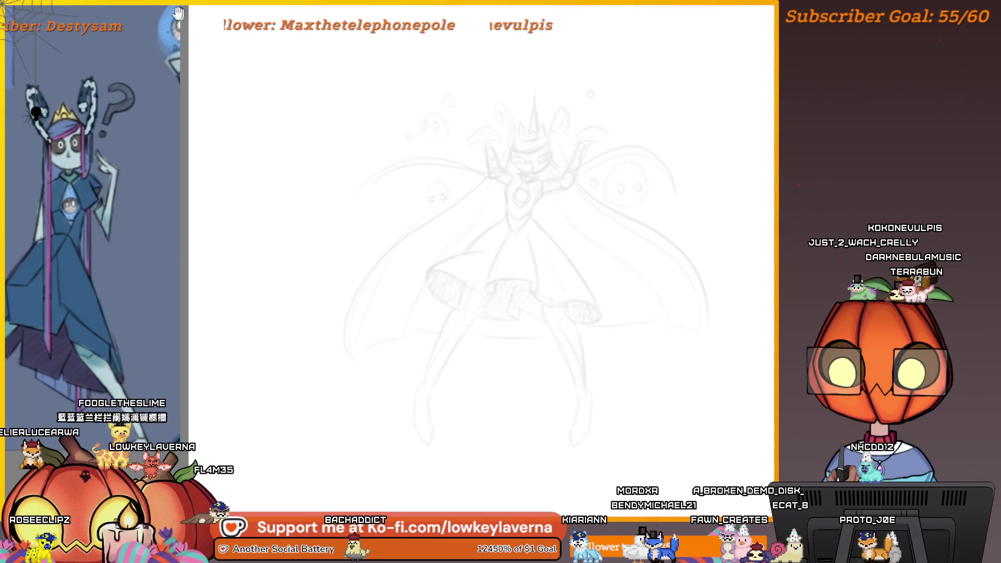
Step: Free-transform the faded sketch to shrink it slightly and confirm the new size
key("ctrl+t")
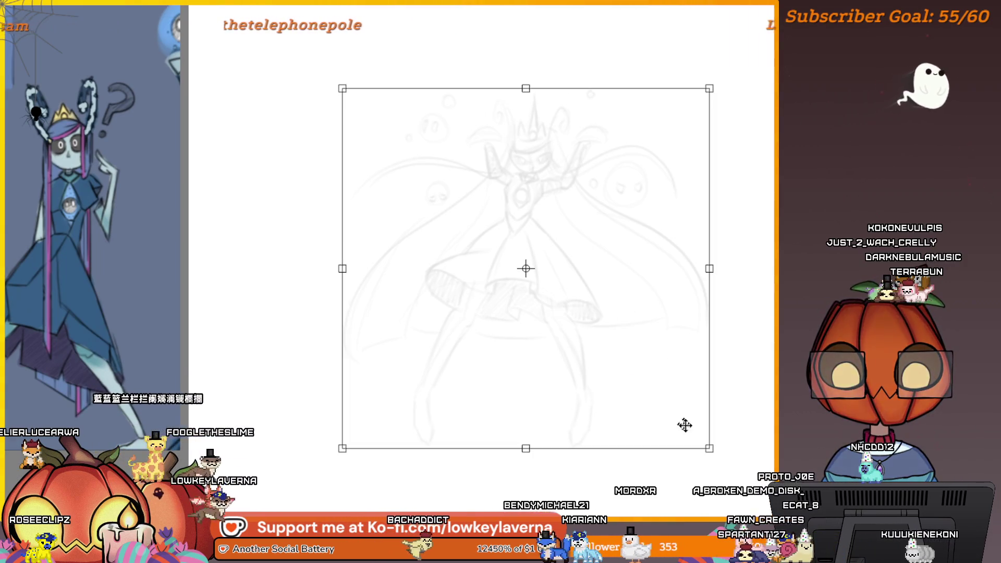
mouse_move(707, 442)
left_mouse_down()
mouse_move(661, 385)
mouse_move(646, 384)
left_mouse_up()
key("Return")
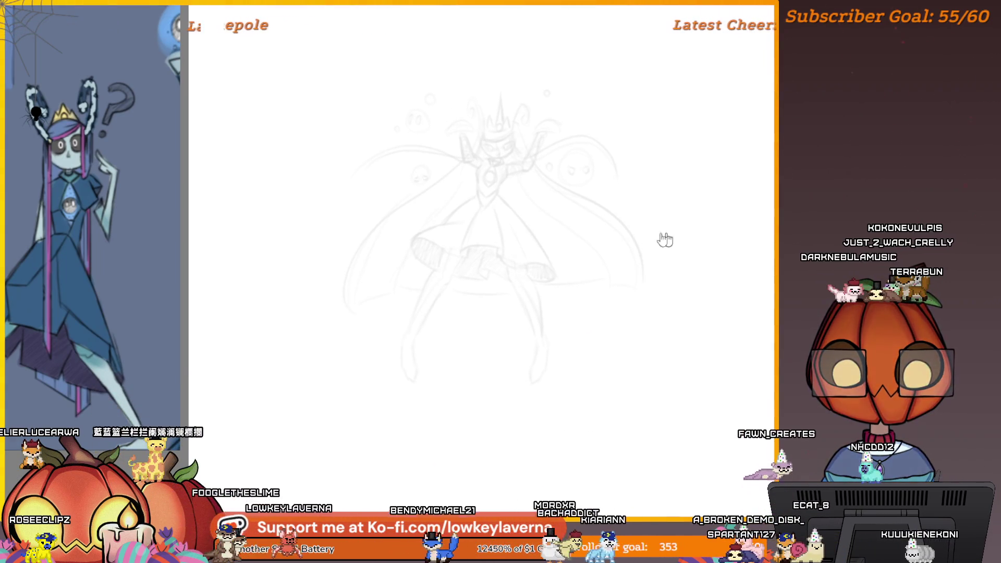
Step: Zoom in on the face, try and undo trial eye strokes, then erase the oval
key("Tab")
scroll(495, 259, "up", 5)
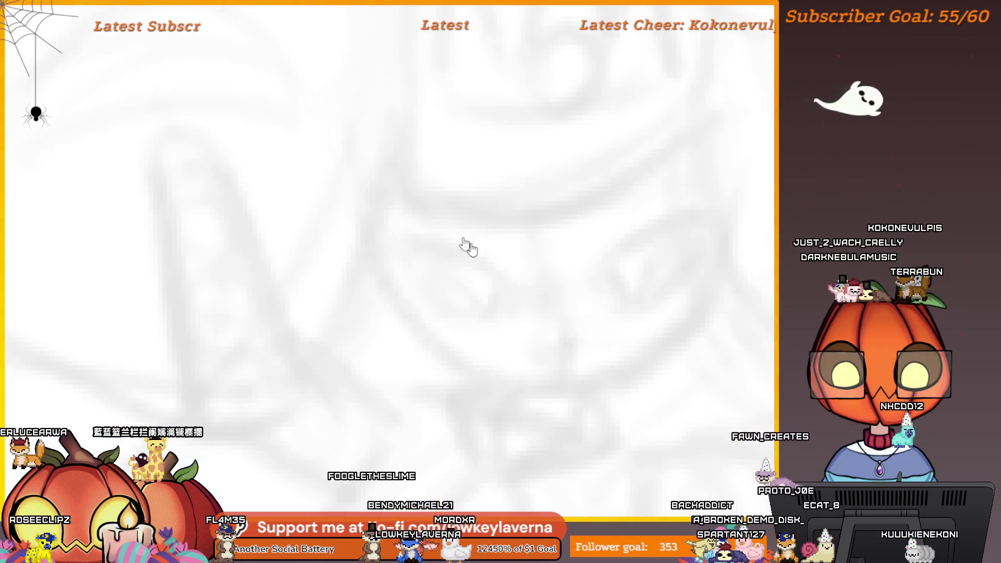
left_click_drag(528, 308, 407, 225)
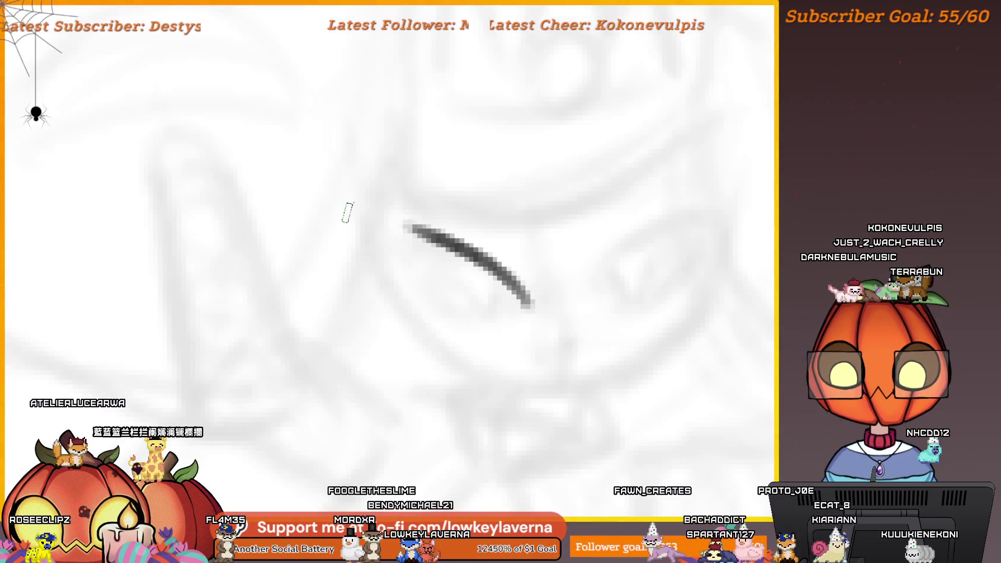
key("ctrl+z")
left_click_drag(547, 339, 737, 258)
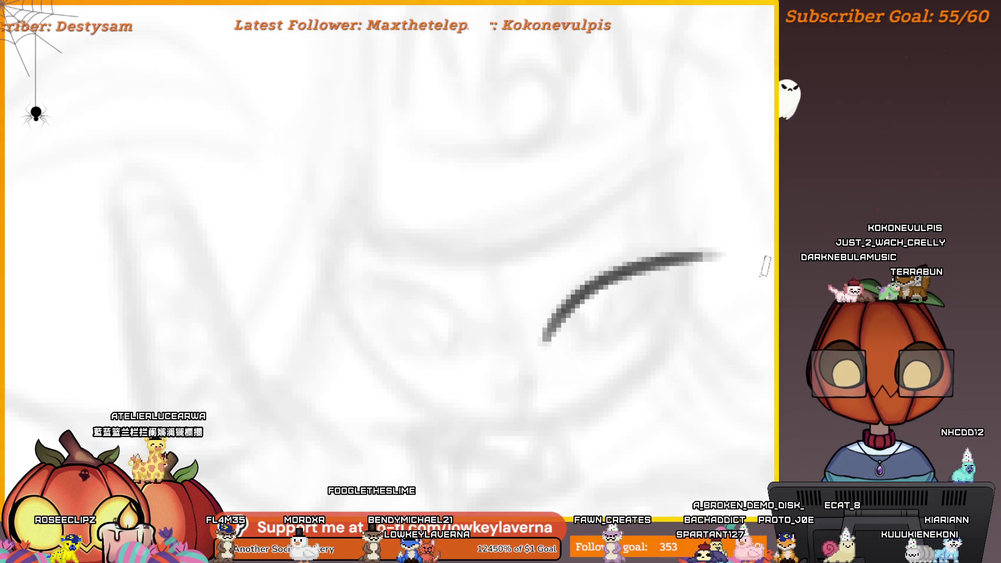
key("ctrl+z")
left_click_drag(547, 347, 678, 246)
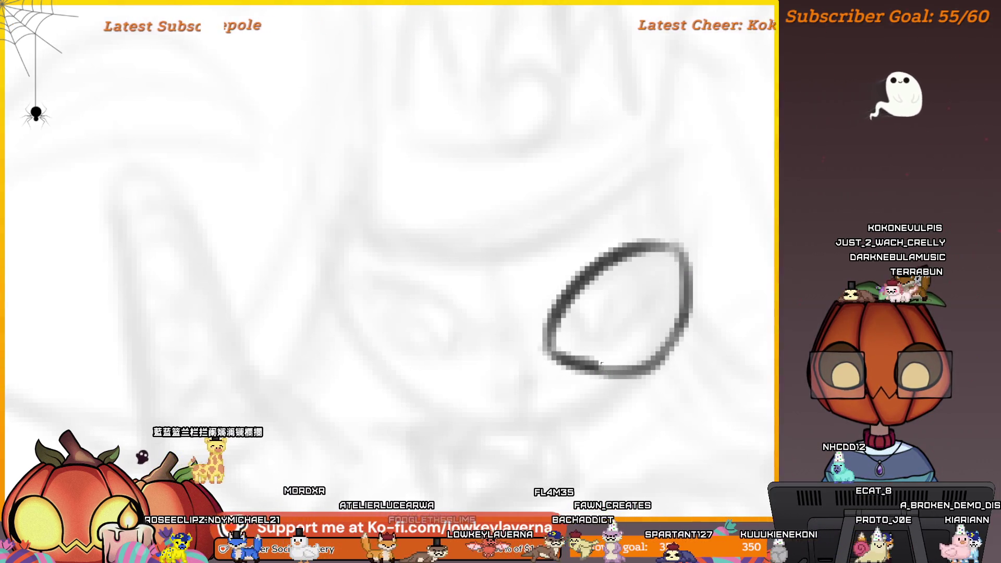
key("ctrl+0")
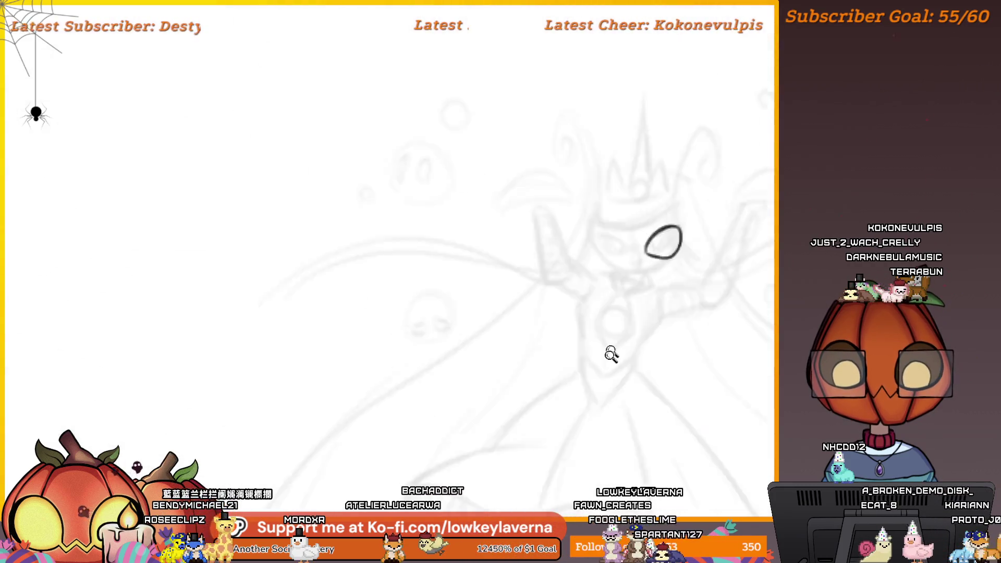
mouse_move(719, 197)
left_mouse_down()
mouse_move(624, 250)
mouse_move(582, 261)
left_mouse_up()
key("e")
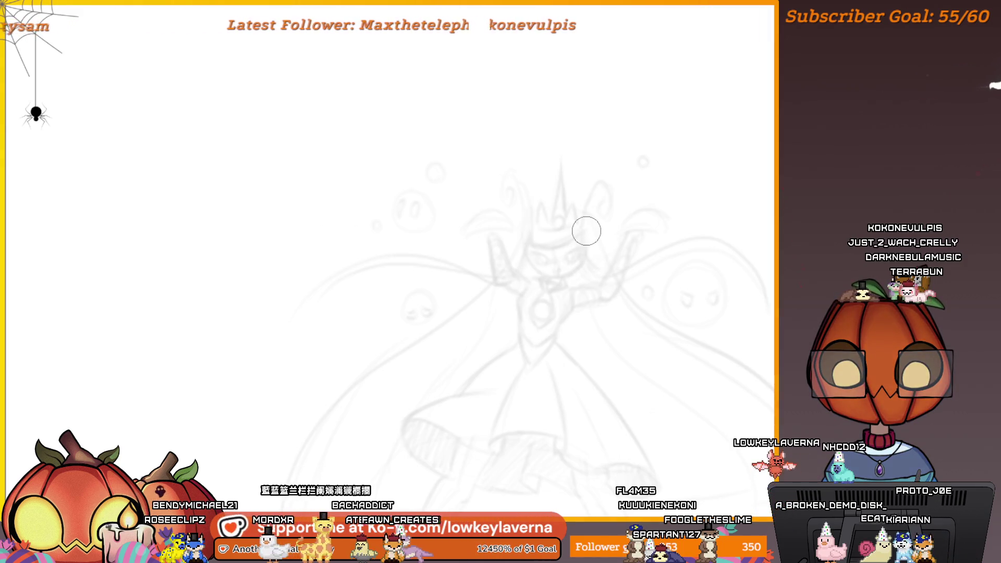
key("ctrl+0")
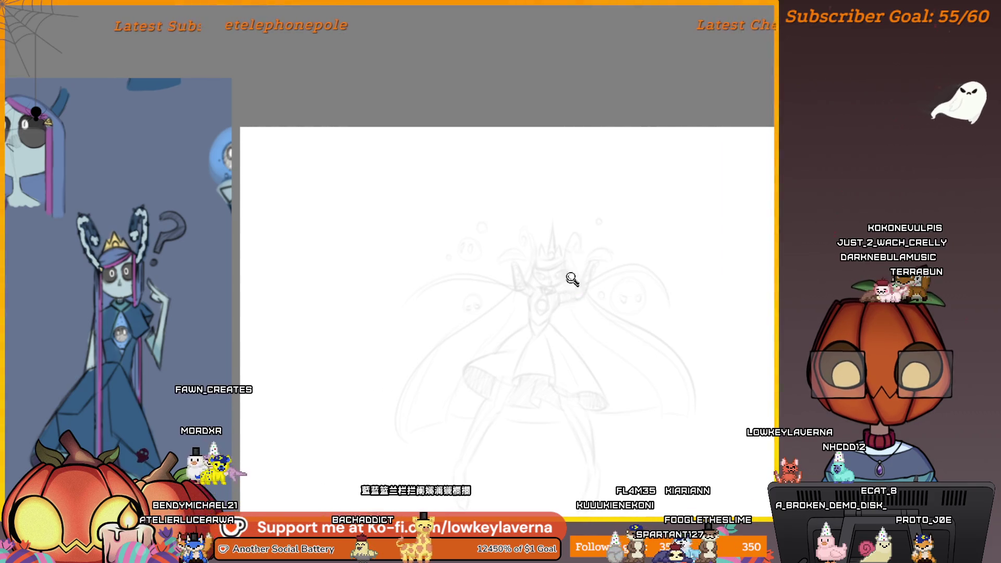
Step: Ink a small triangle nose on the figure's face
scroll(572, 279, "up", 5)
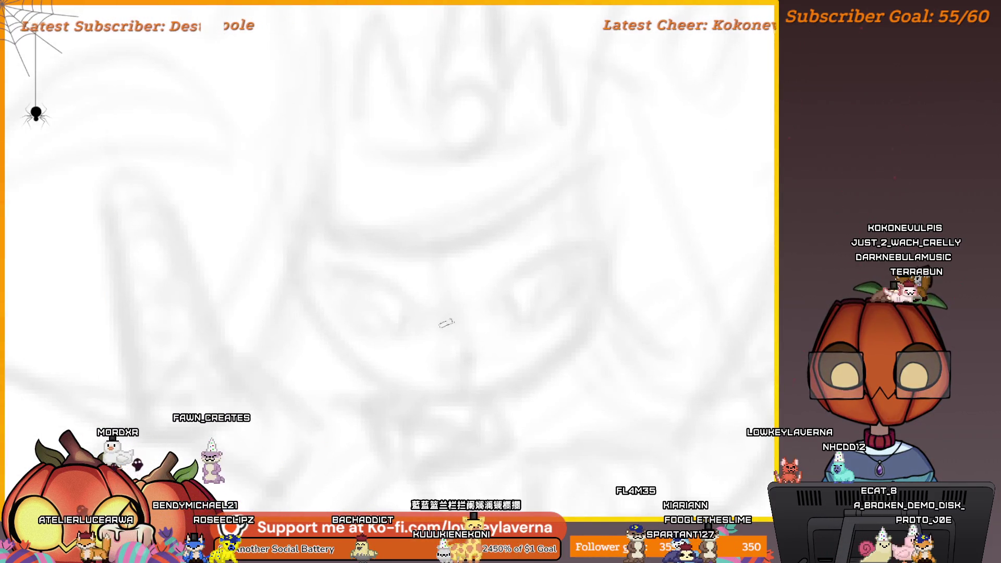
mouse_move(446, 316)
left_mouse_down()
mouse_move(438, 381)
mouse_move(472, 380)
mouse_move(447, 316)
left_mouse_up()
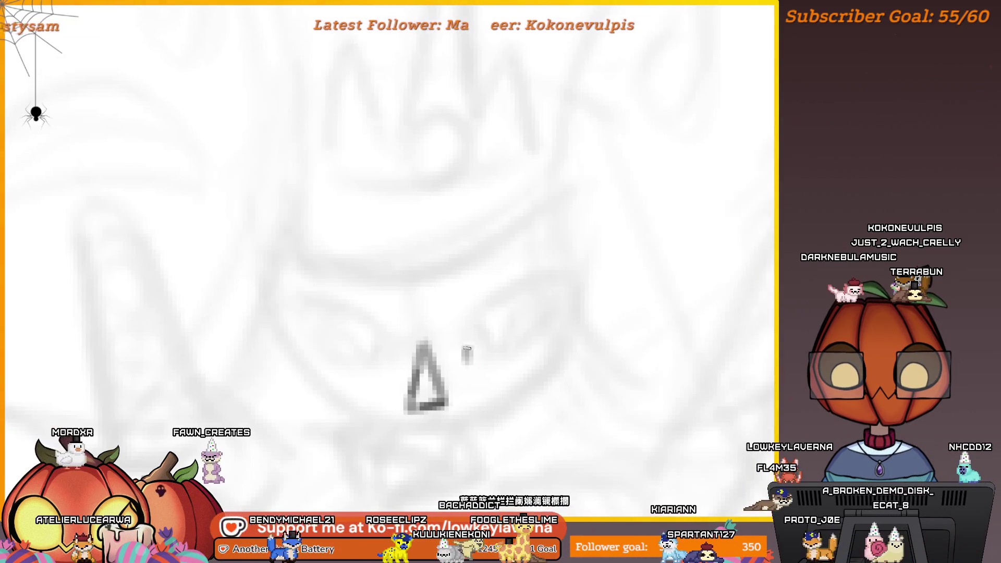
scroll(574, 324, "up", 4)
key("ctrl+z")
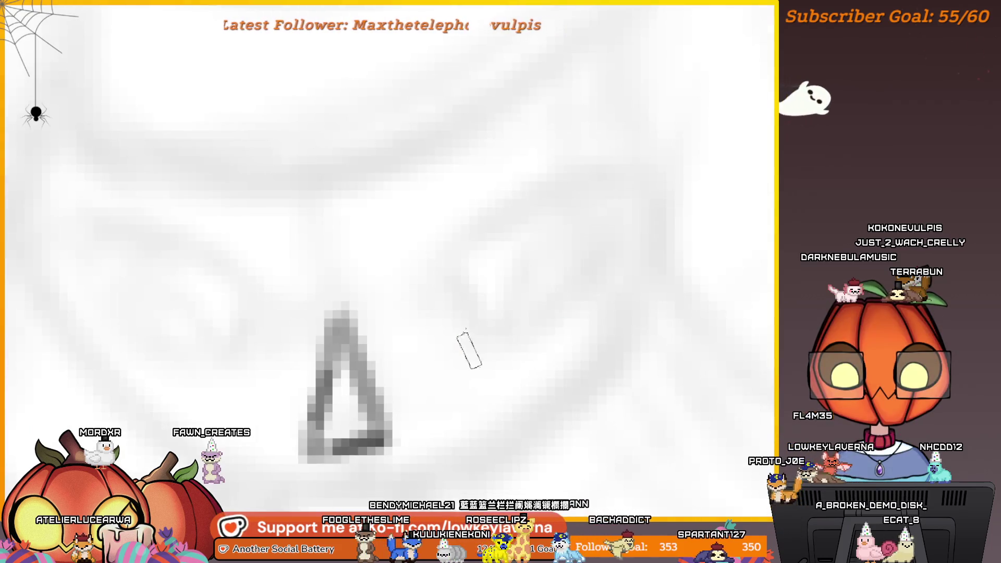
Step: Draw a D-shaped eye beside the nose, then undo it and part of the nose
mouse_move(411, 387)
left_mouse_down()
mouse_move(604, 218)
mouse_move(647, 297)
left_mouse_up()
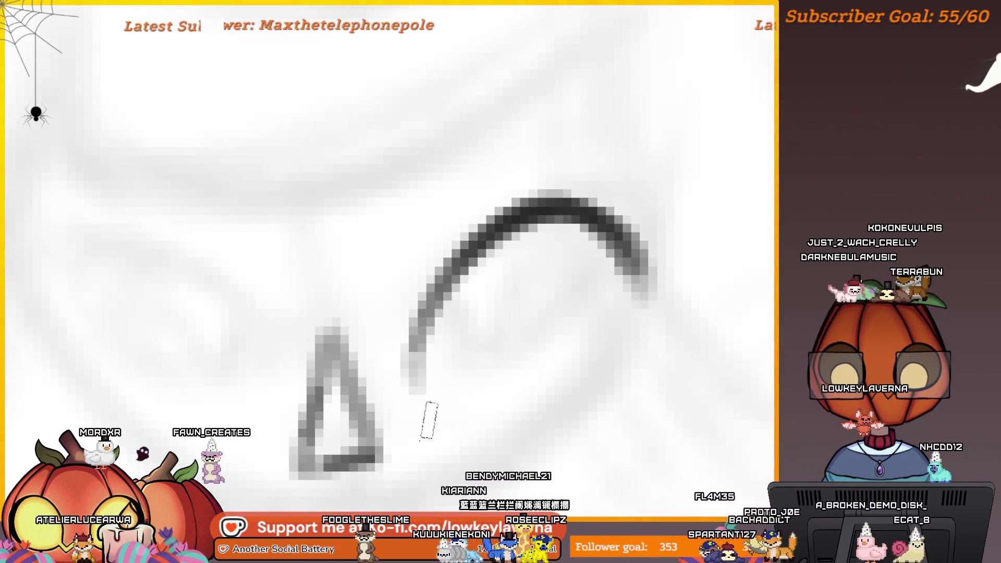
left_click_drag(417, 389, 649, 287)
scroll(636, 230, "down", 5)
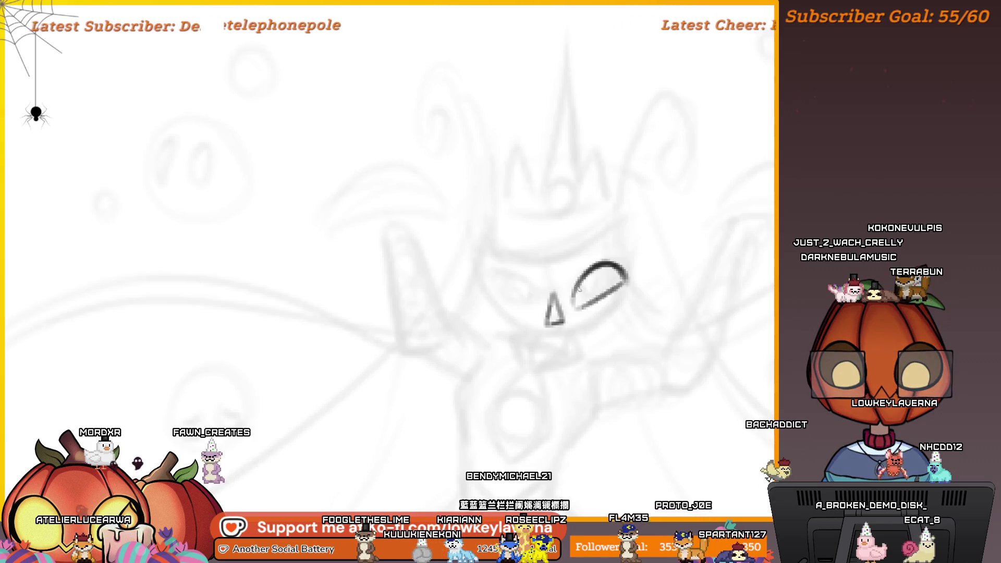
scroll(626, 214, "down", 2)
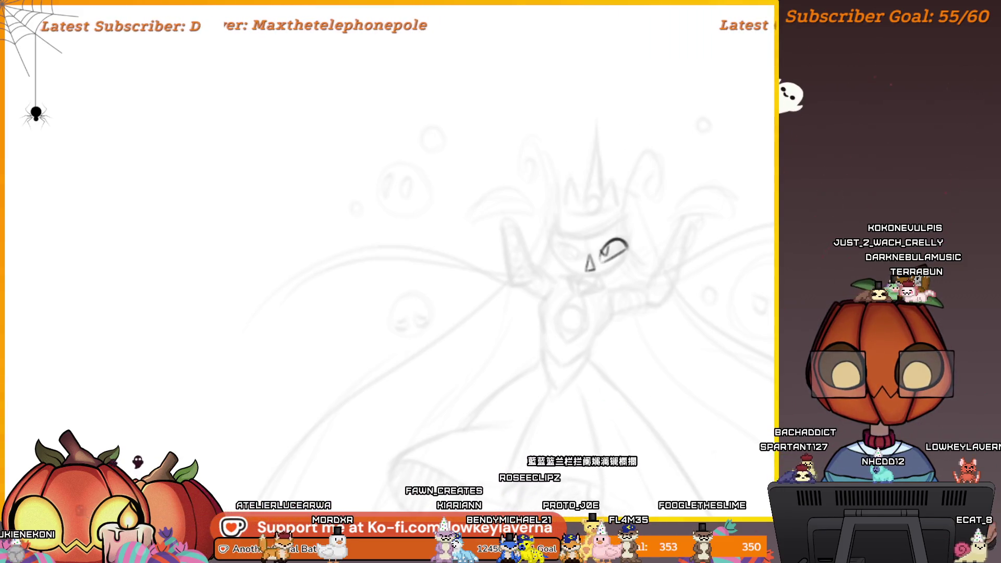
key("ctrl+z")
key("ctrl+z")
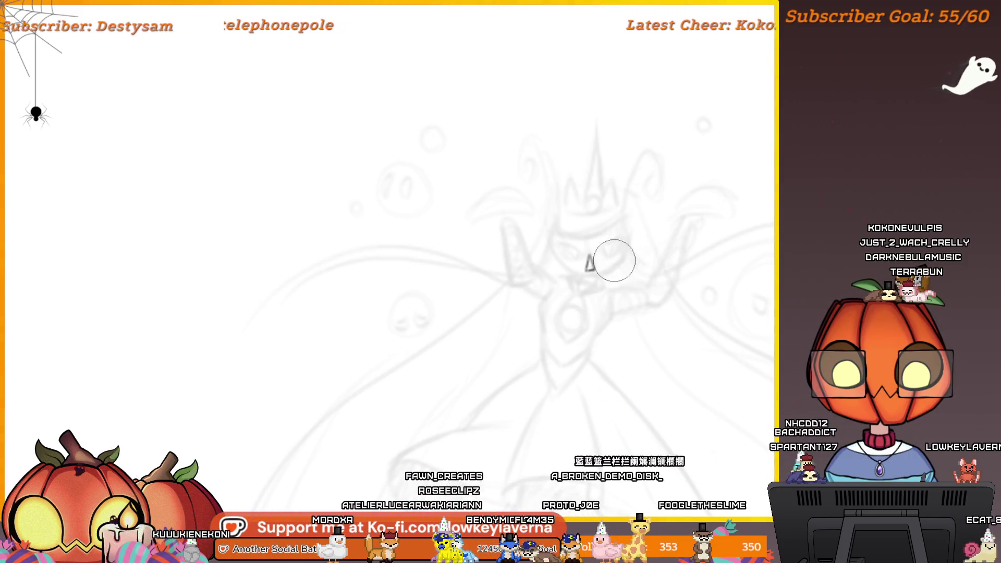
key("ctrl+z")
scroll(588, 267, "up", 2)
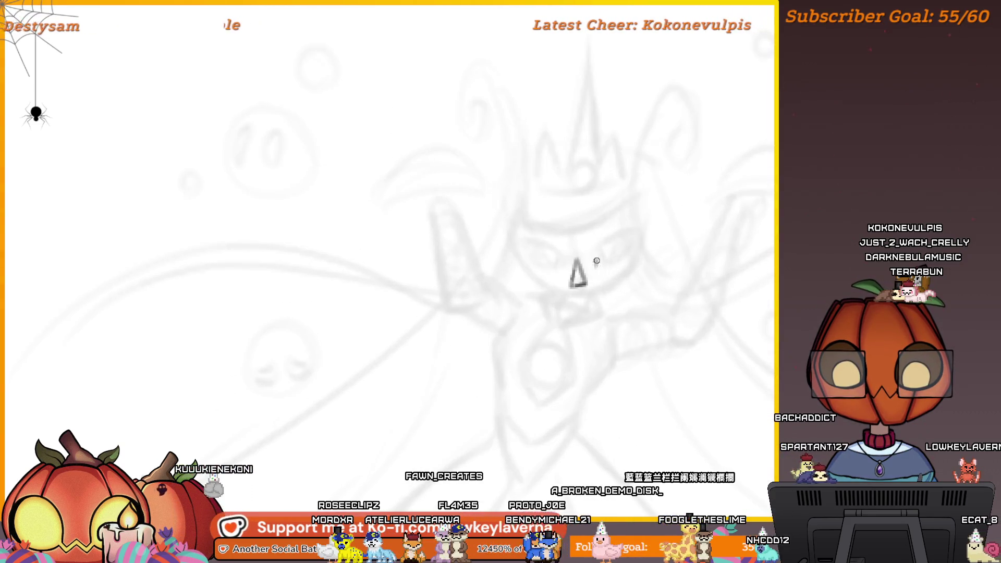
key("ctrl+z")
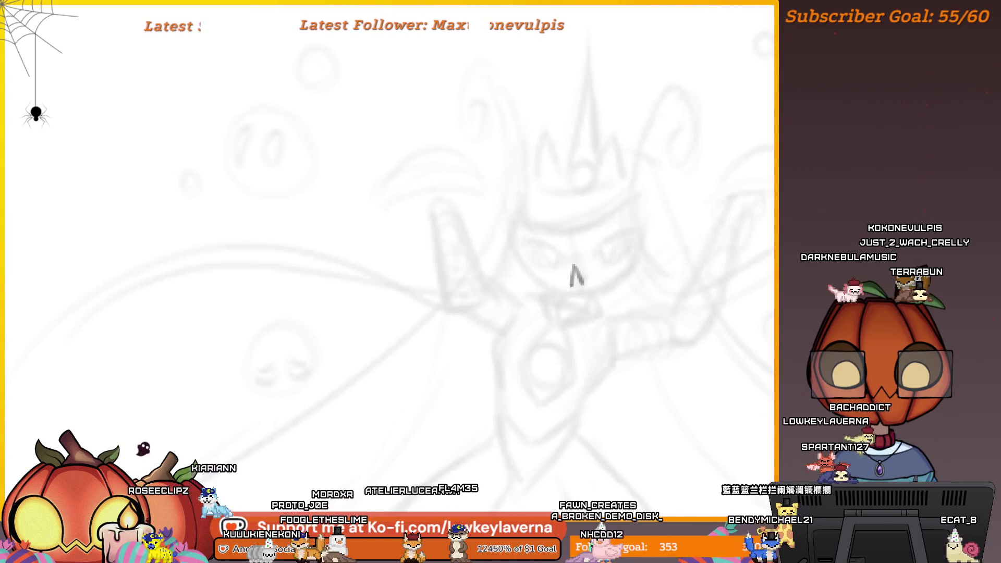
Step: Paint the eye beside the nose solid black, leaving a light crescent highlight on its left
mouse_move(596, 263)
left_mouse_down()
mouse_move(610, 239)
mouse_move(631, 243)
left_mouse_up()
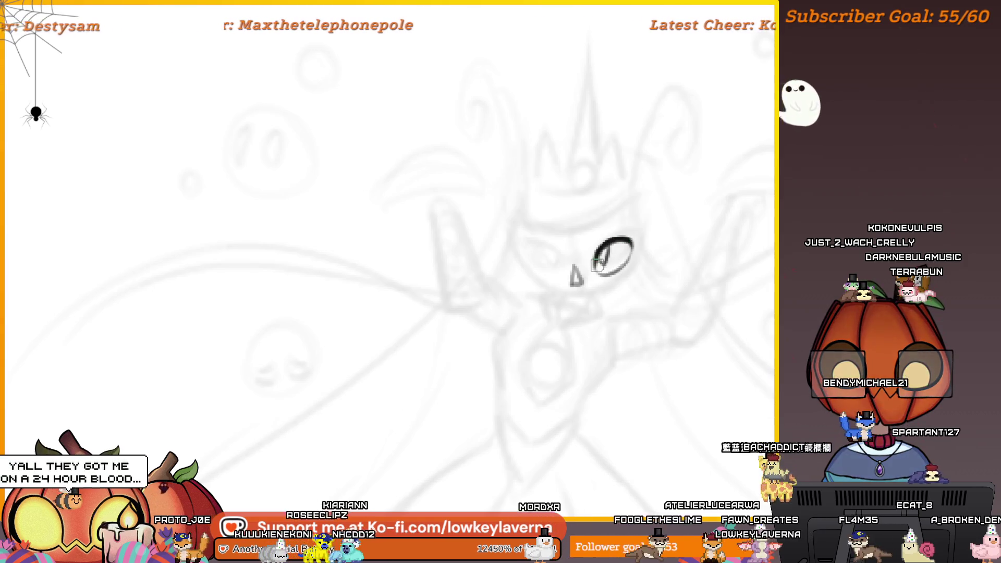
mouse_move(605, 260)
left_mouse_down()
mouse_move(622, 264)
mouse_move(613, 251)
left_mouse_up()
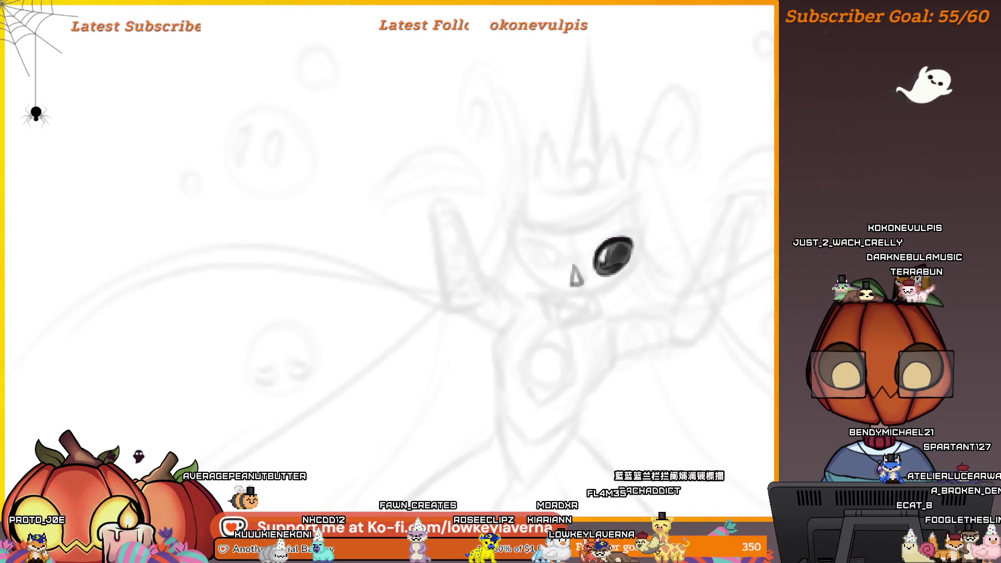
key("bracketleft")
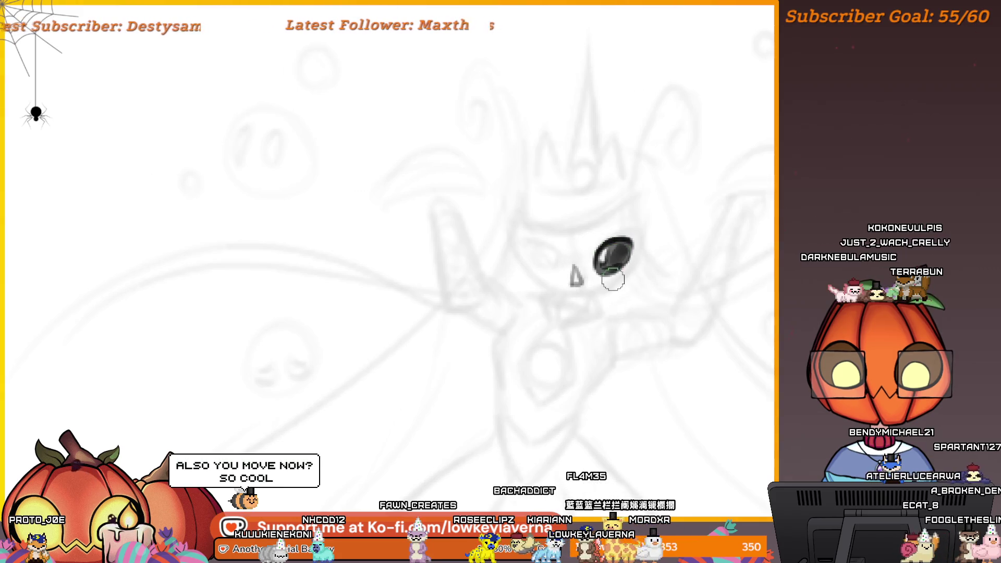
left_click_drag(595, 262, 615, 255)
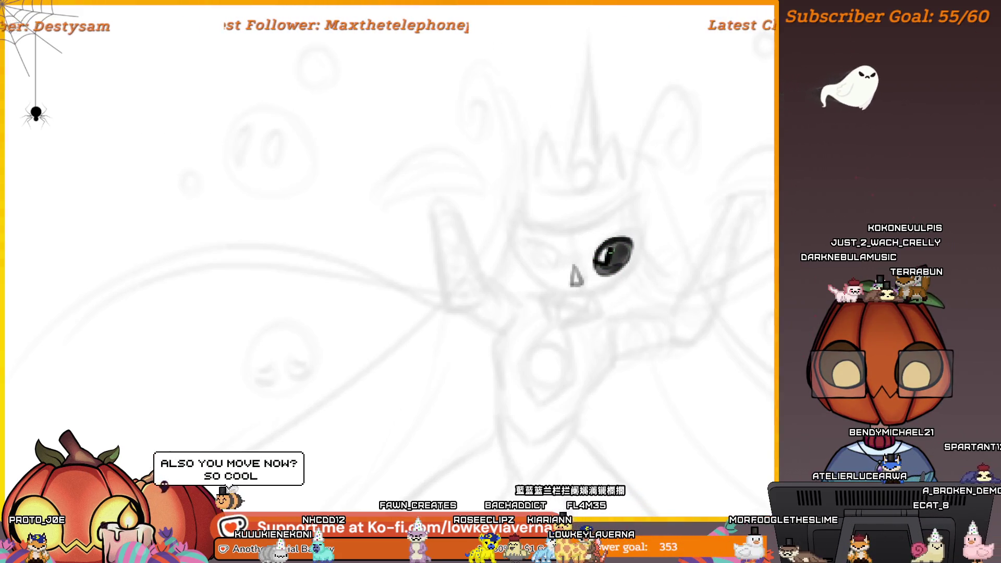
key("bracketright")
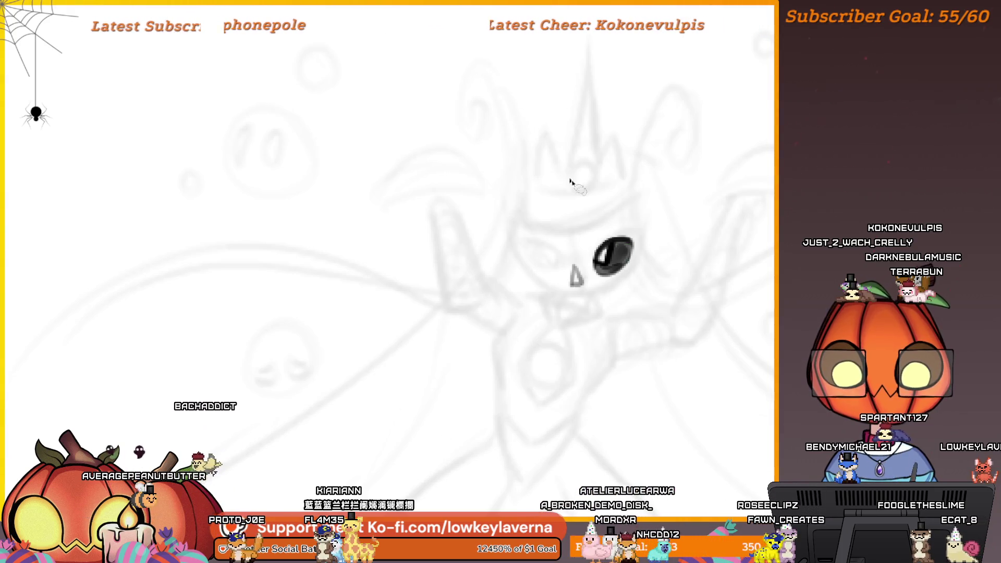
Step: Brush black over the eye's remaining light patch on its right, keeping only a thin highlight
scroll(598, 261, "up", 2)
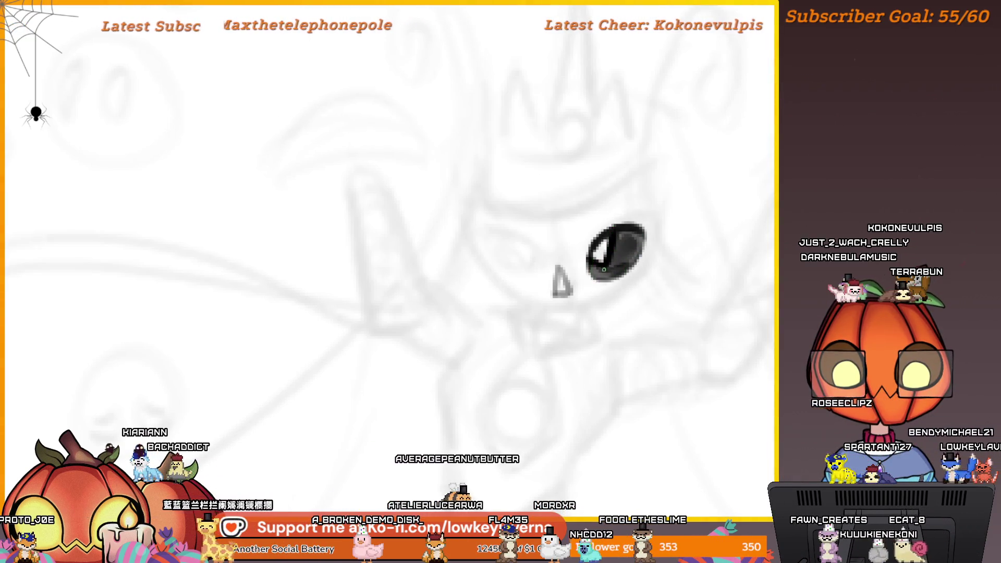
left_click_drag(635, 249, 621, 258)
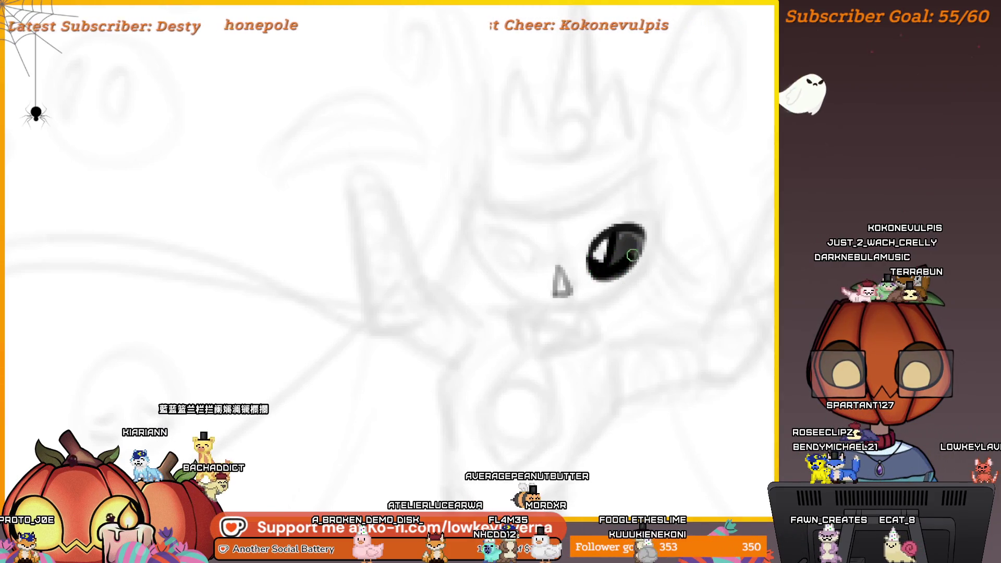
scroll(613, 264, "down", 5)
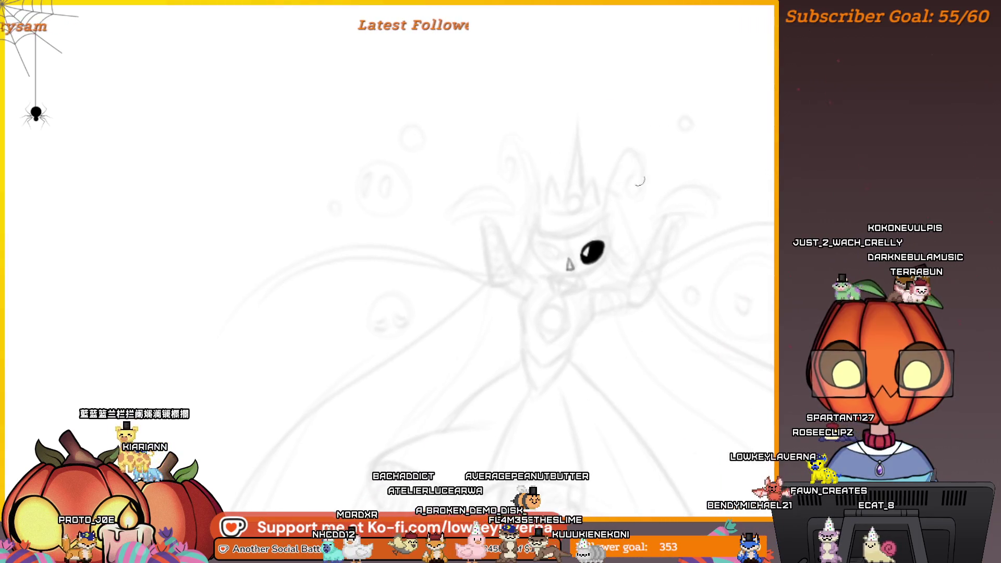
scroll(599, 245, "up", 5)
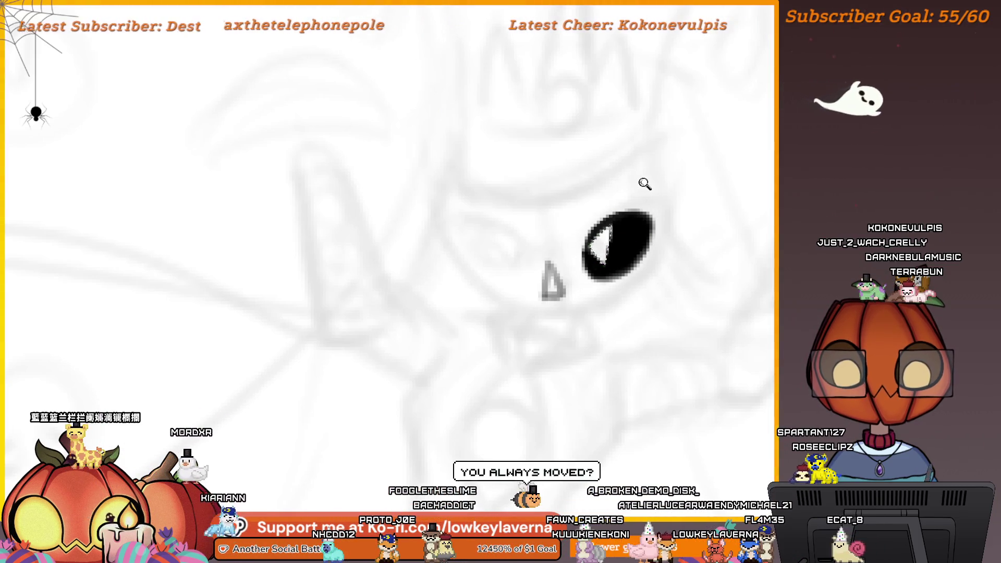
scroll(645, 184, "down", 5)
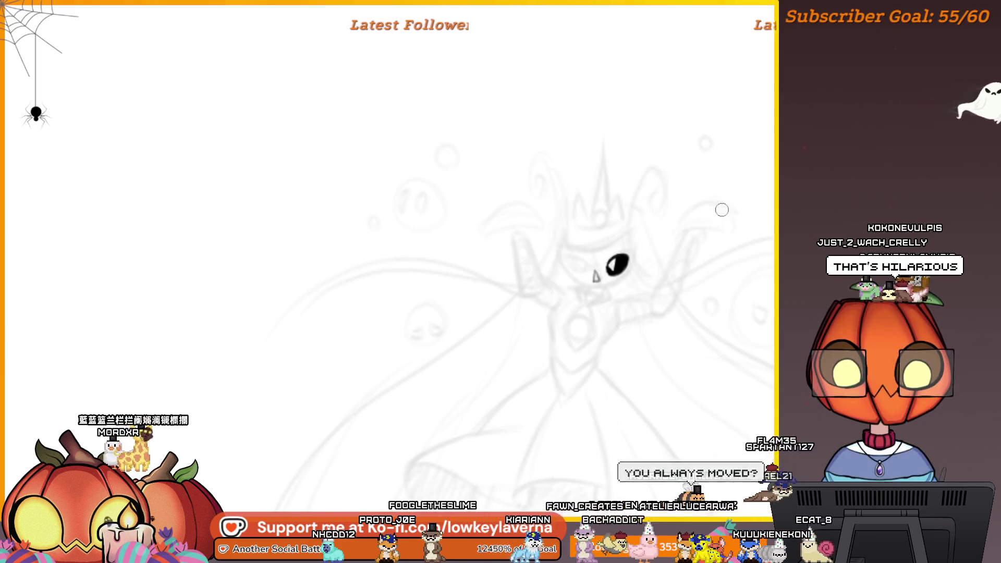
scroll(611, 217, "up", 5)
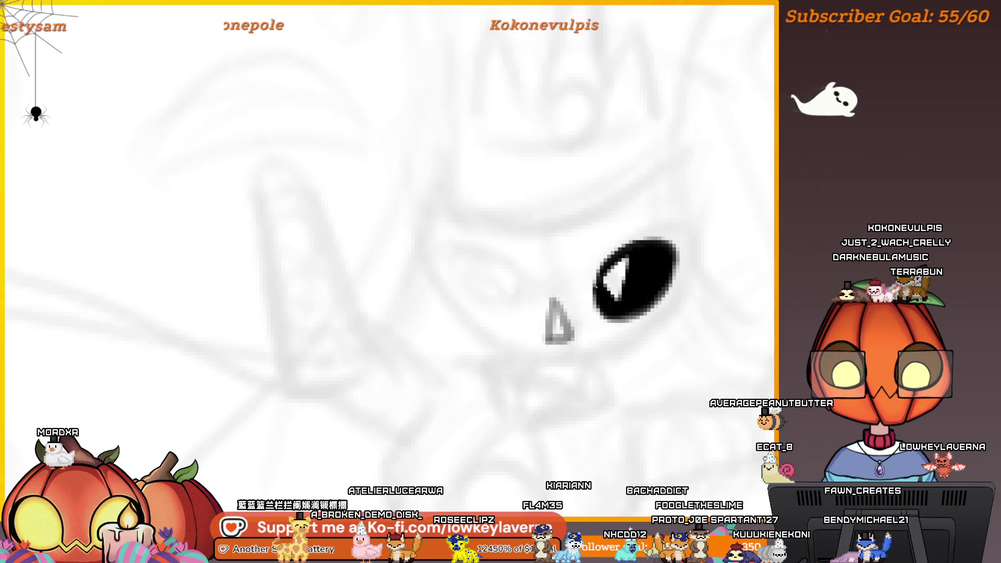
scroll(670, 222, "down", 5)
scroll(669, 221, "up", 2)
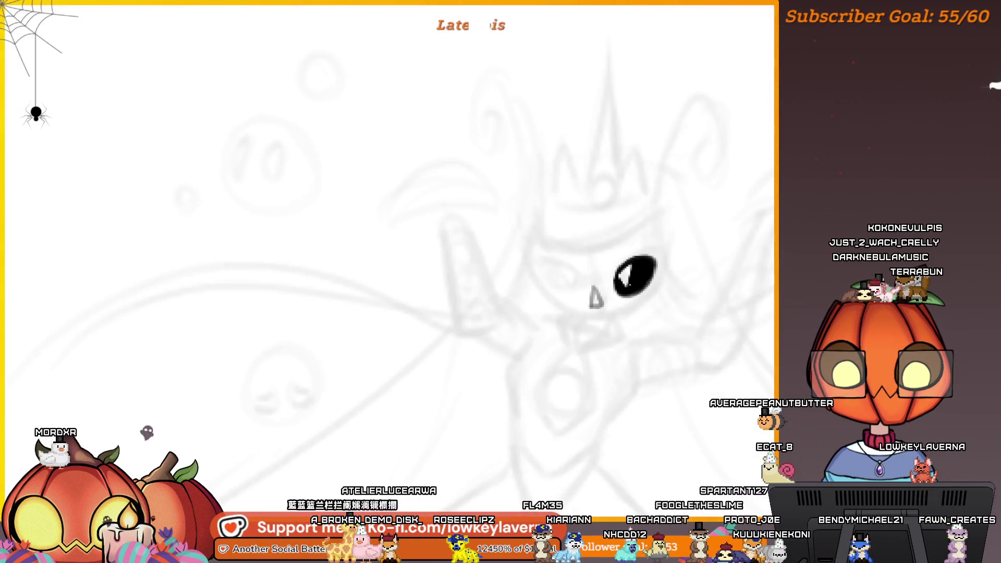
scroll(623, 256, "down", 4)
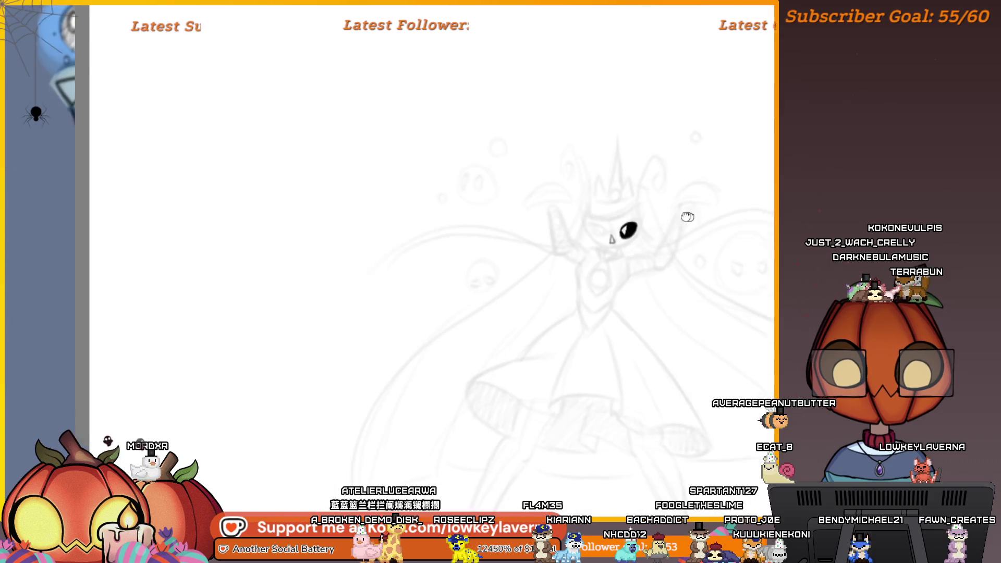
scroll(498, 241, "up", 4)
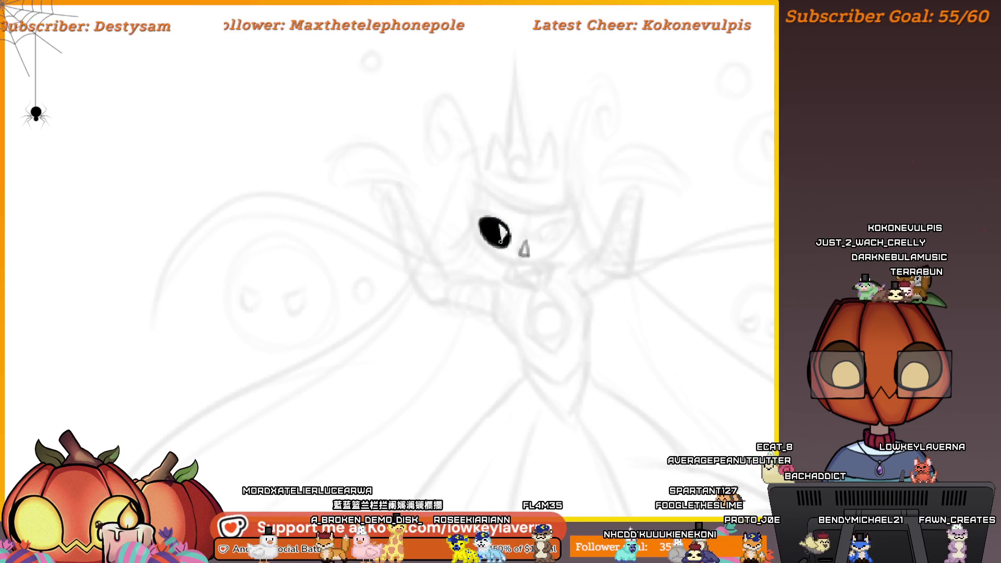
scroll(544, 168, "down", 4)
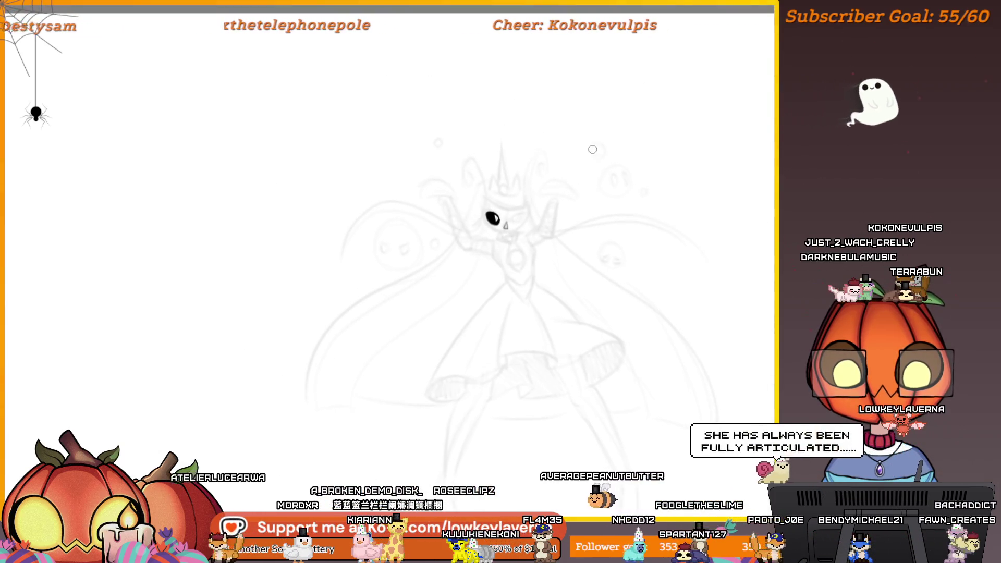
scroll(477, 198, "up", 4)
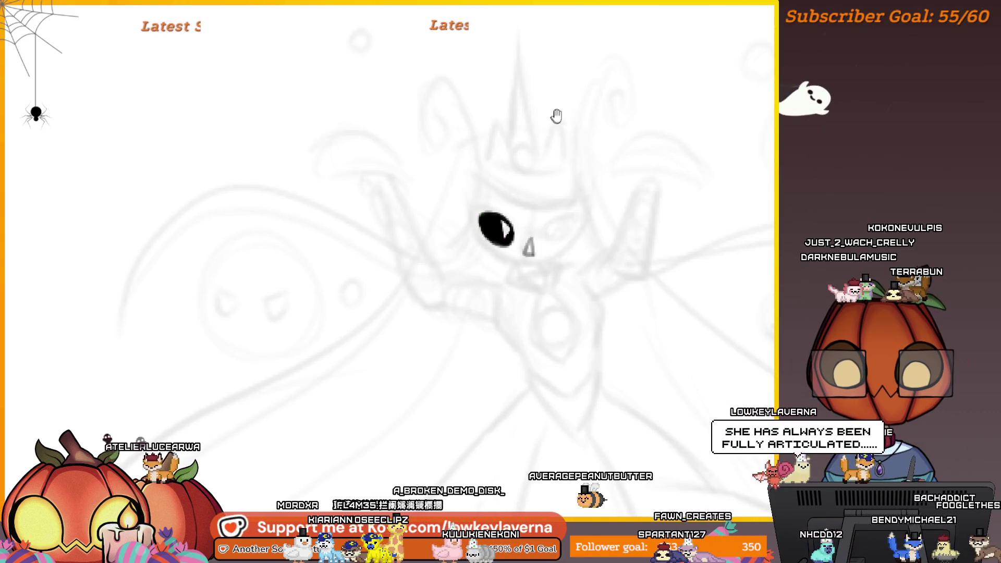
left_click_drag(482, 223, 459, 249)
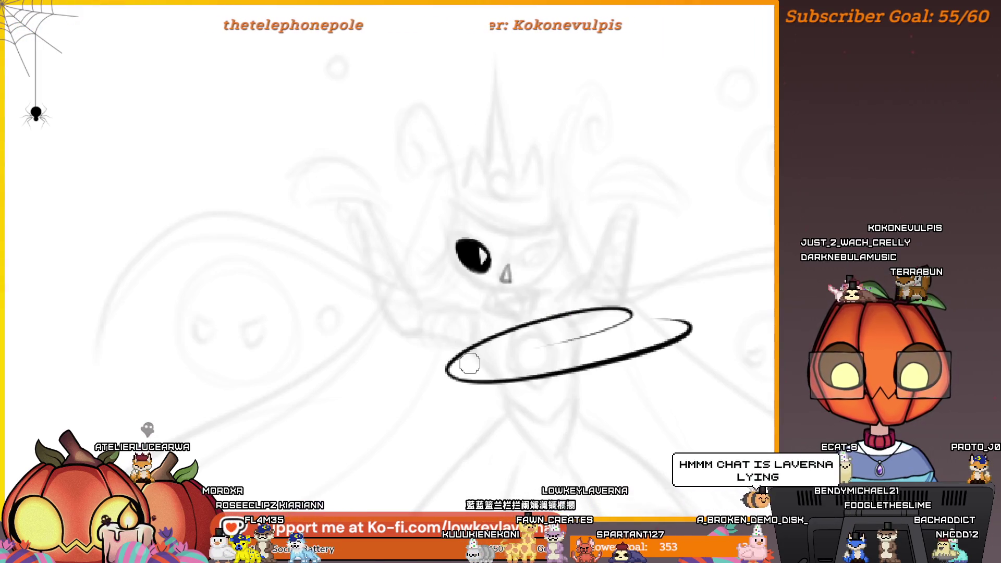
key("ctrl+z")
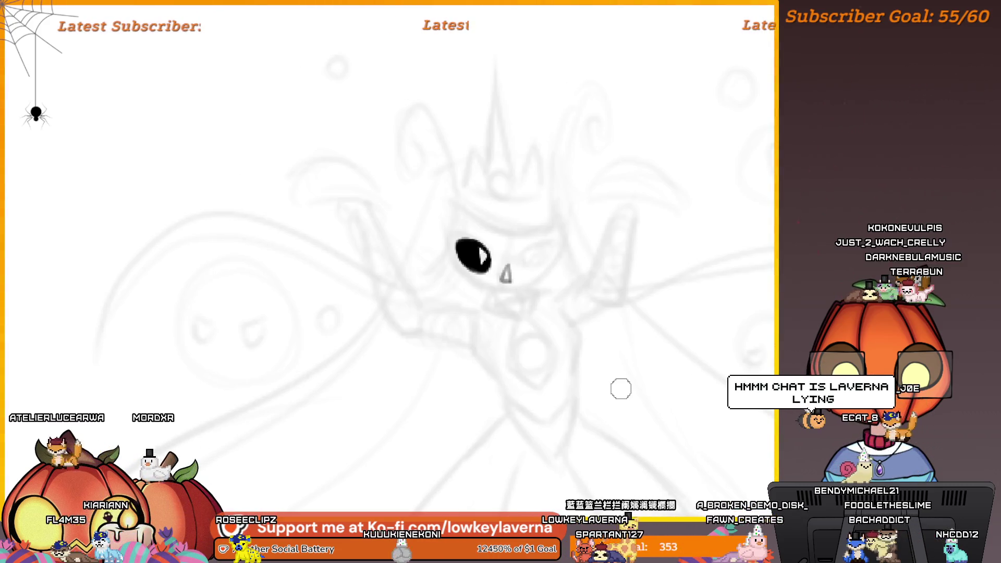
key("m")
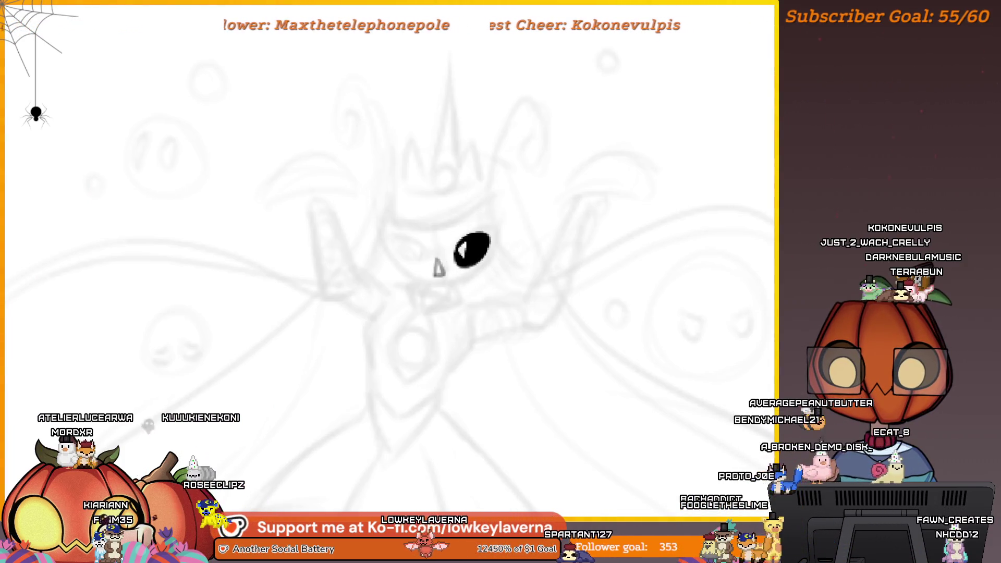
right_click(477, 238)
Step: Mirror a copy of the black eye horizontally and place it on the nose's other side
left_click(552, 347)
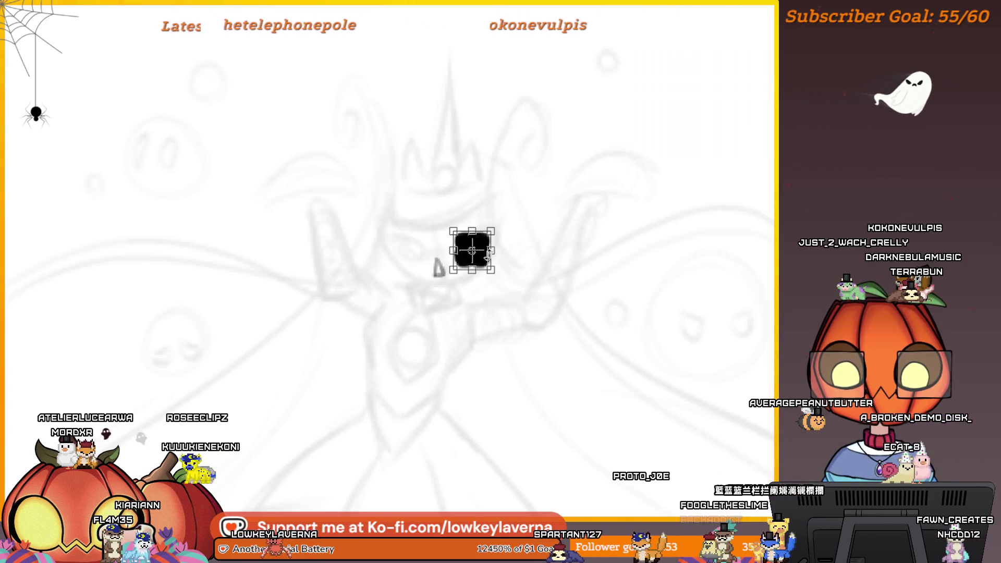
left_click_drag(484, 259, 399, 247)
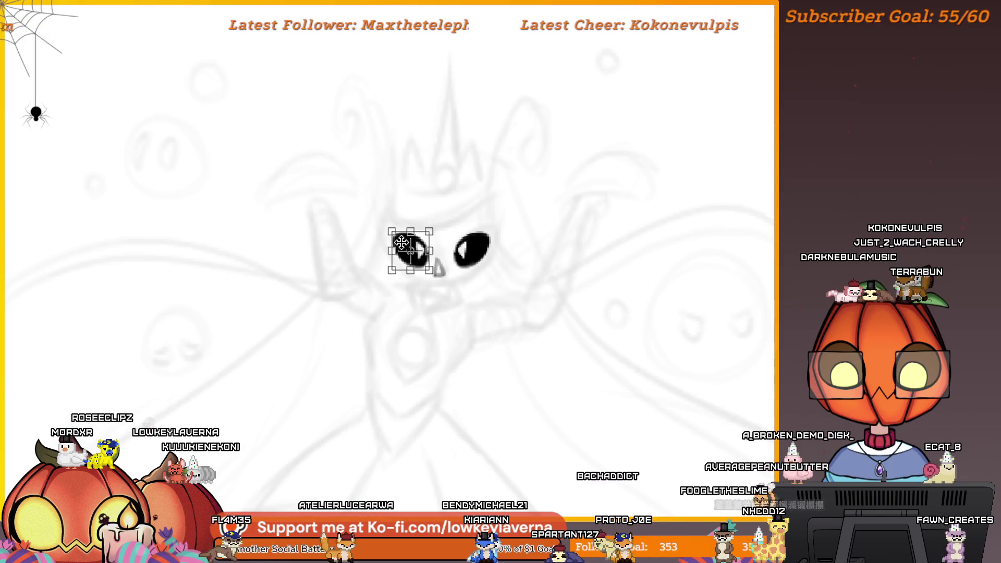
left_click_drag(410, 251, 409, 254)
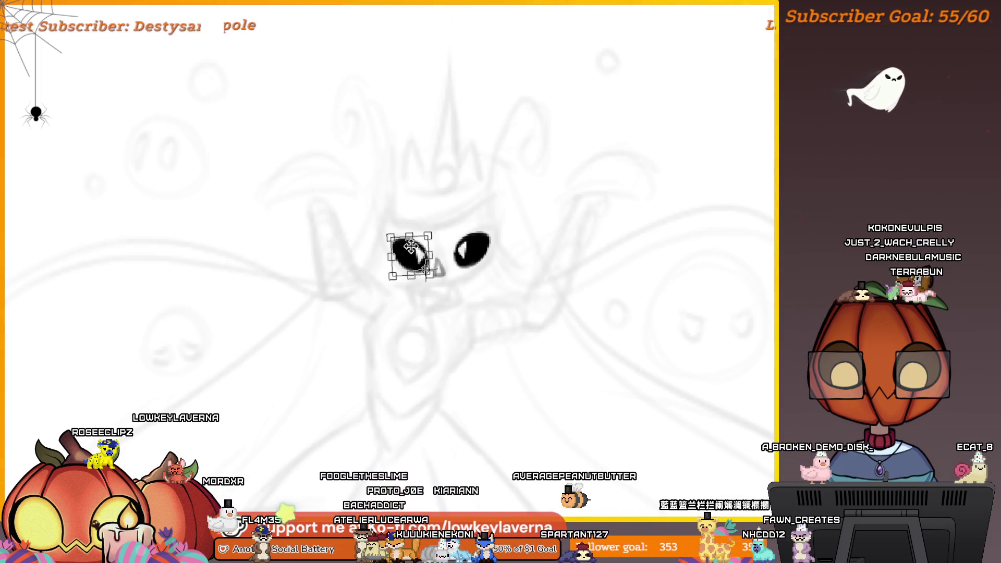
scroll(492, 183, "down", 5)
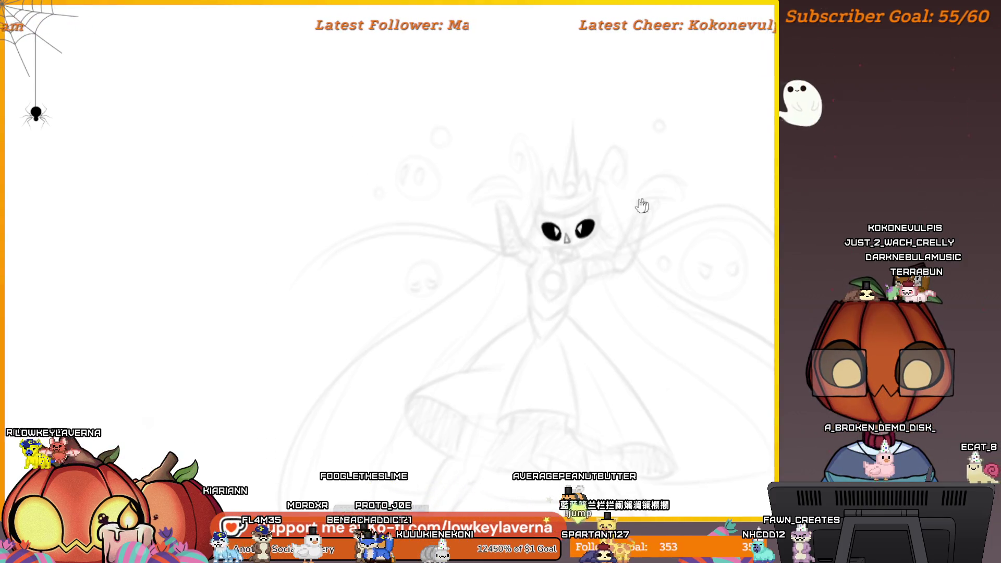
Step: Lasso the right eye, tilt and reposition it evenly beside the nose, then commit
scroll(646, 209, "up", 3)
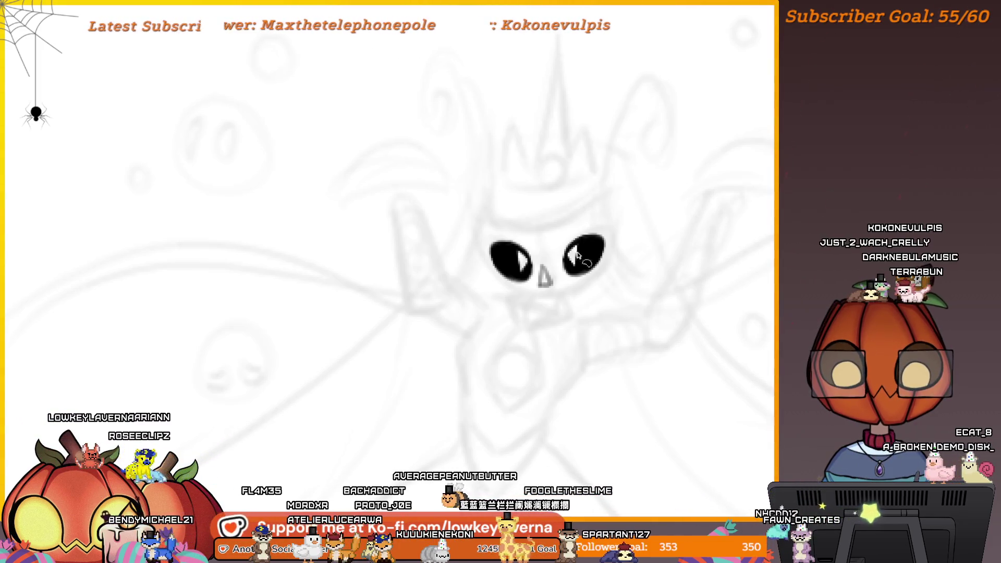
left_click_drag(636, 241, 553, 265)
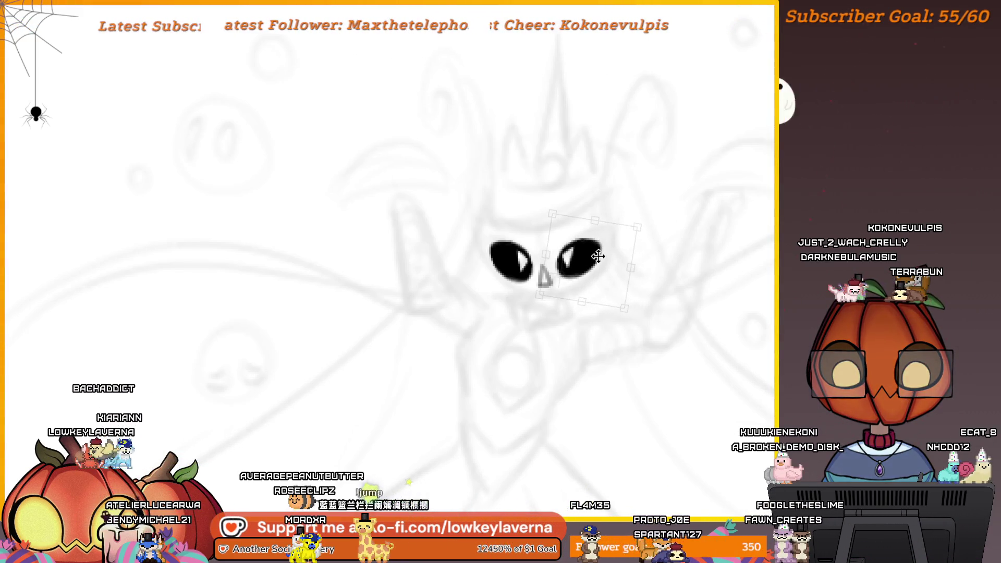
scroll(598, 256, "down", 5)
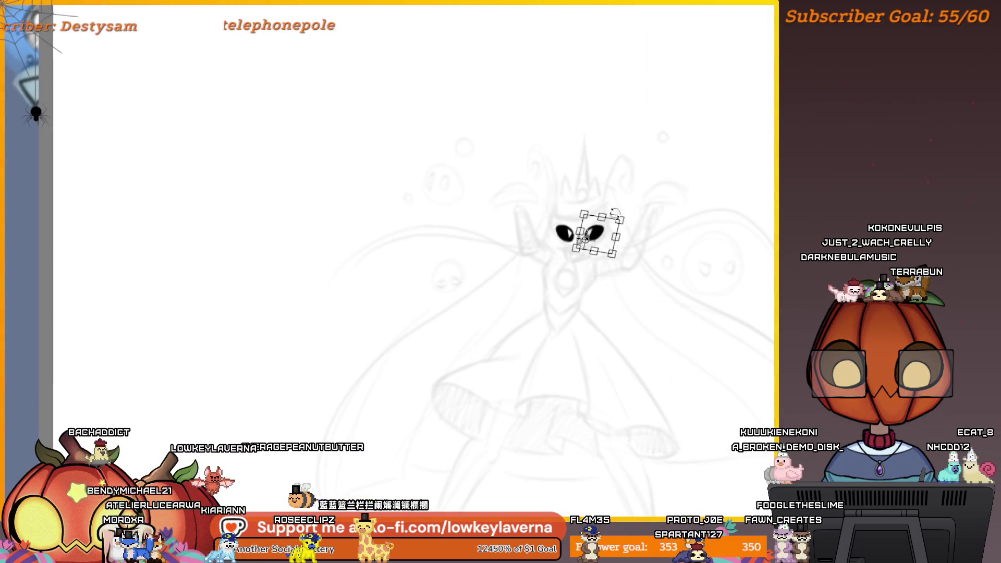
key("Return")
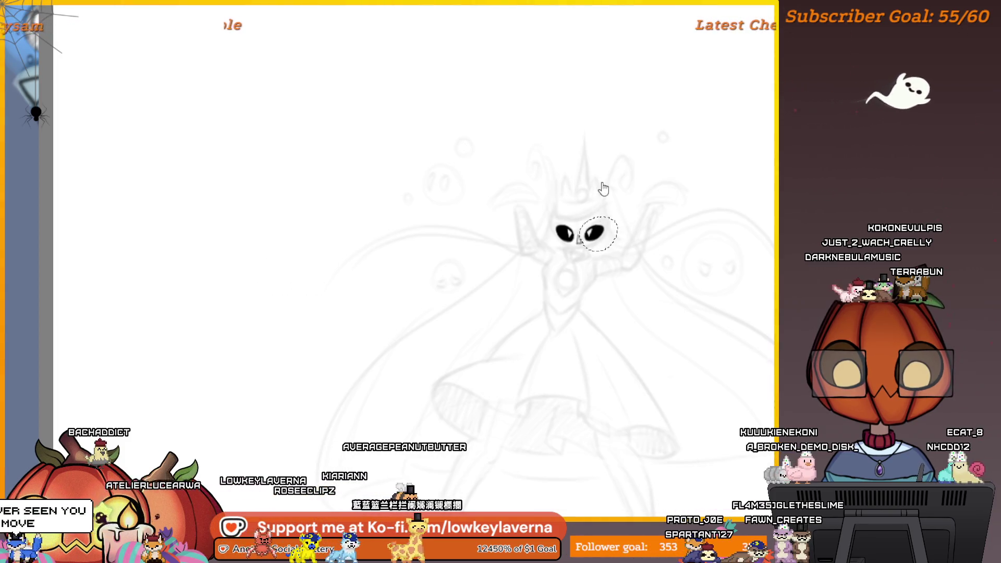
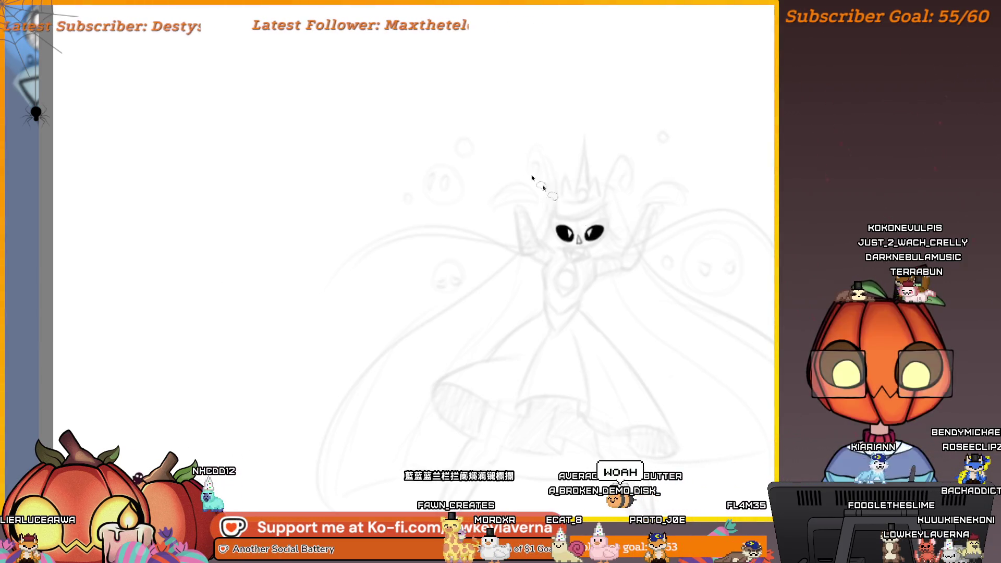
Step: Scale the inked black eyes up slightly, reverting a trial tilt so they stay level
key("ctrl+t")
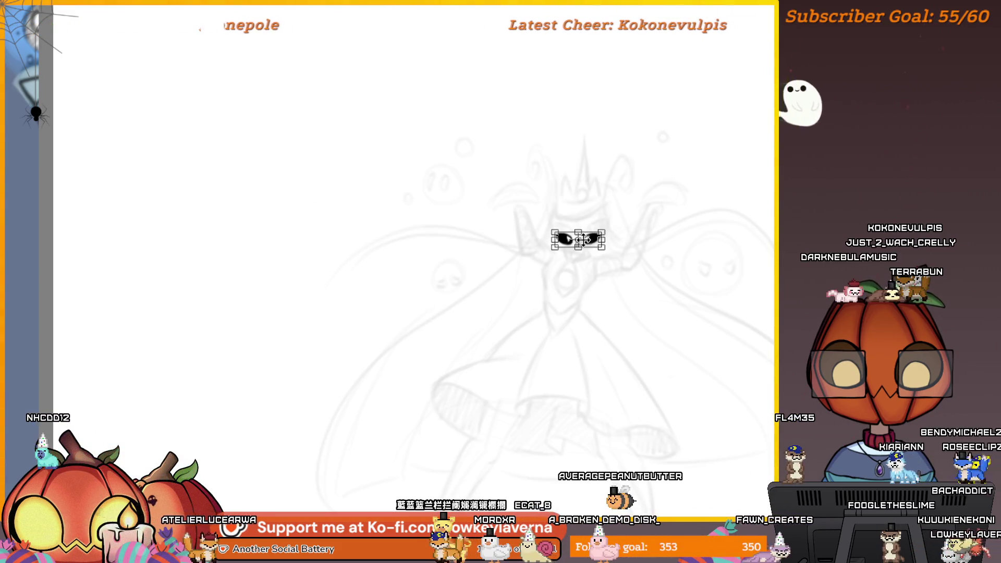
left_click(600, 215)
left_click(600, 215)
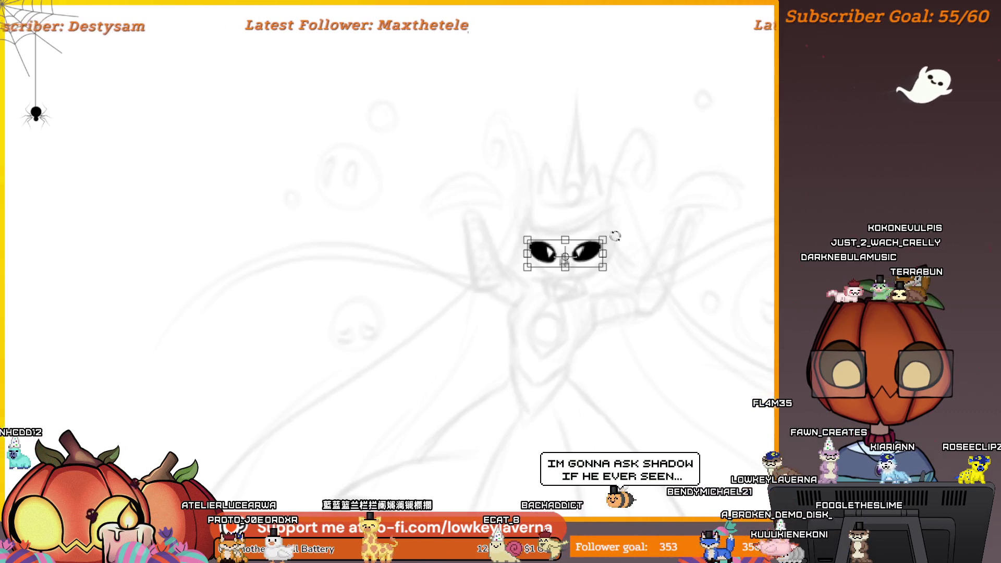
left_click_drag(616, 236, 607, 255)
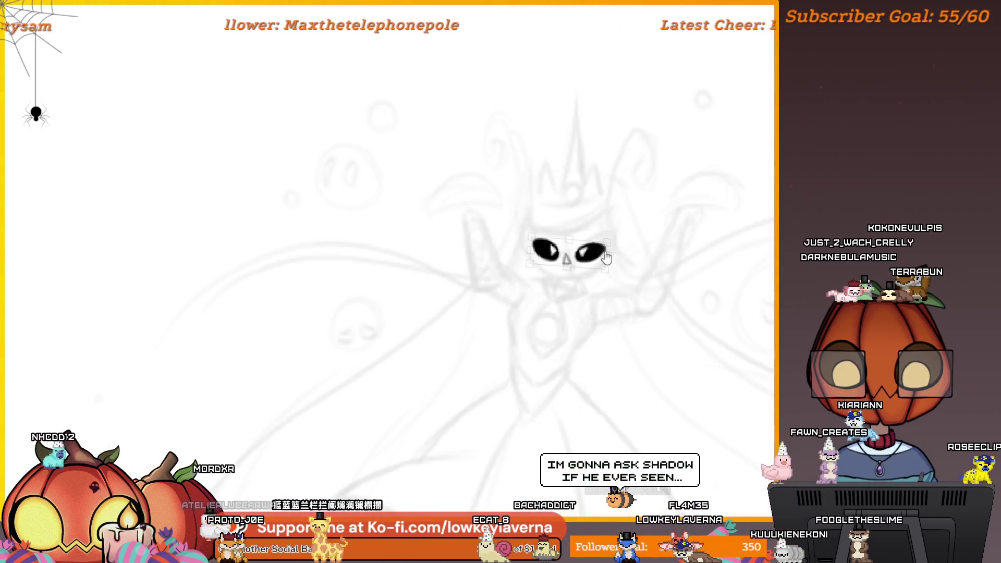
key("ctrl+z")
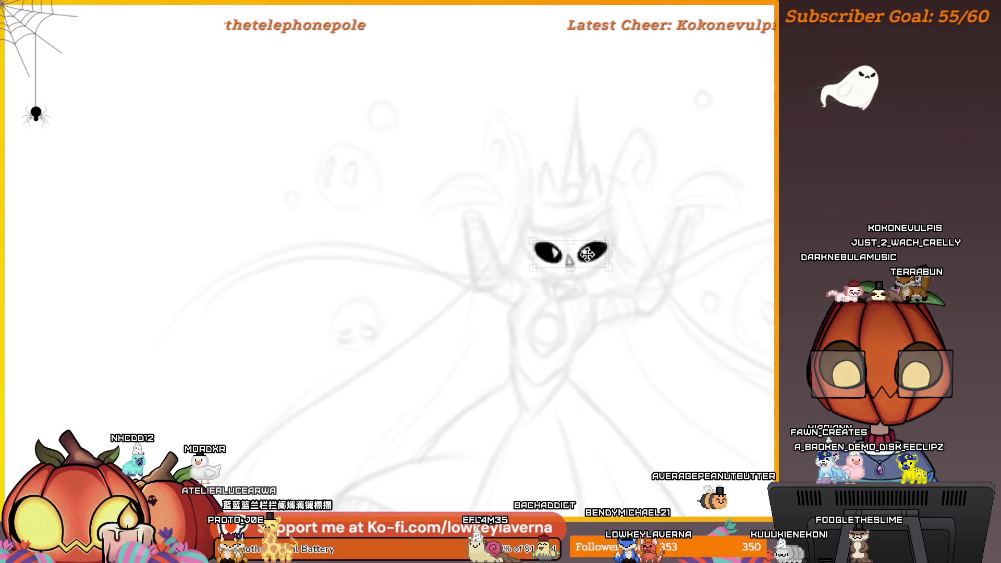
left_click_drag(610, 241, 609, 245)
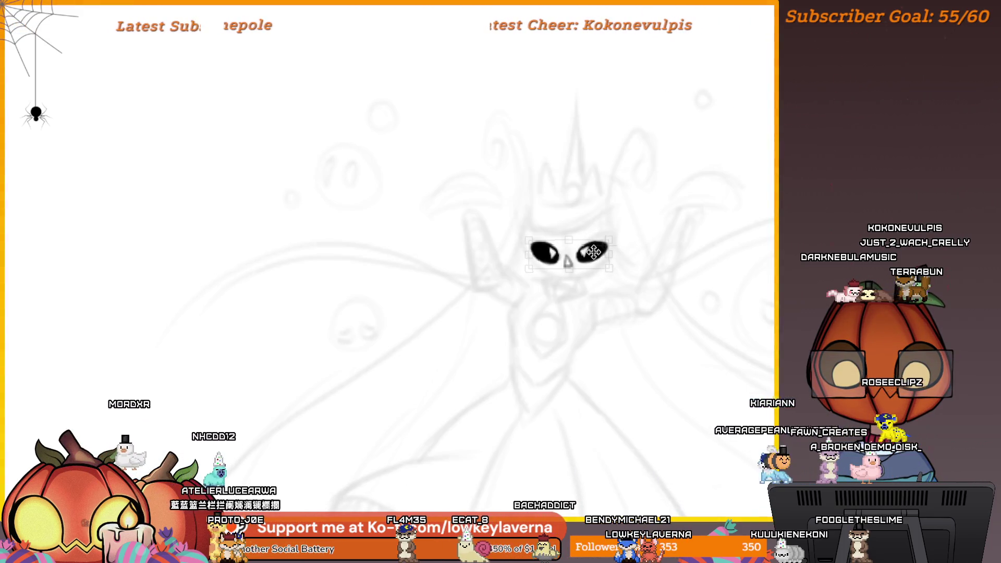
scroll(618, 231, "down", 3)
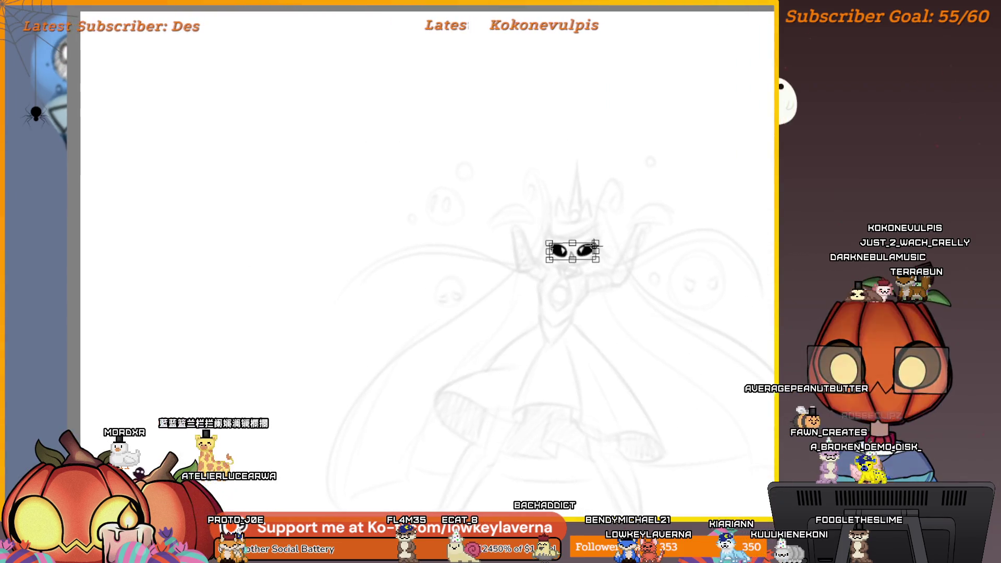
scroll(626, 195, "down", 3)
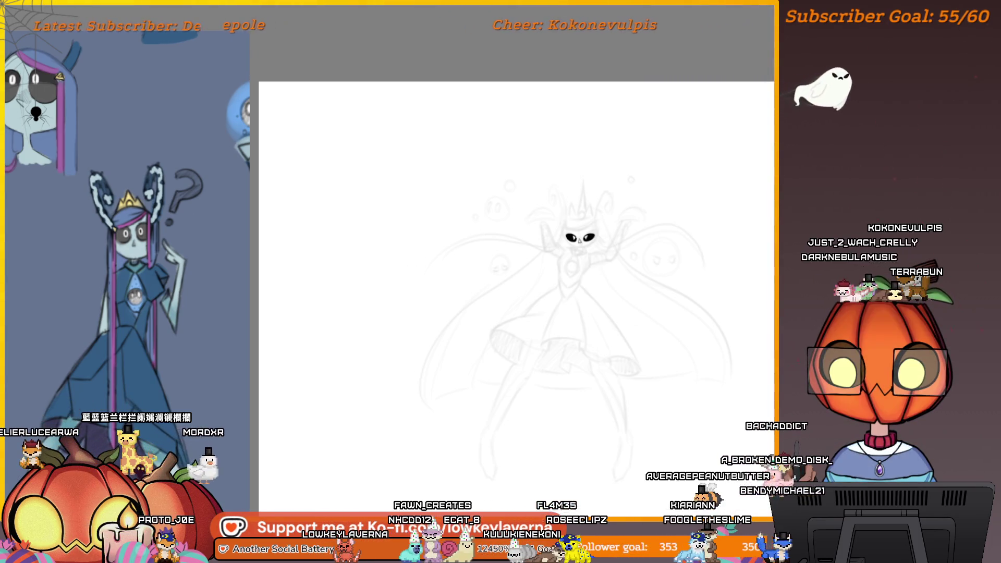
Step: Zoom in on the queen's face and trim each eye into a narrow closed curved stroke
scroll(577, 259, "up", 5)
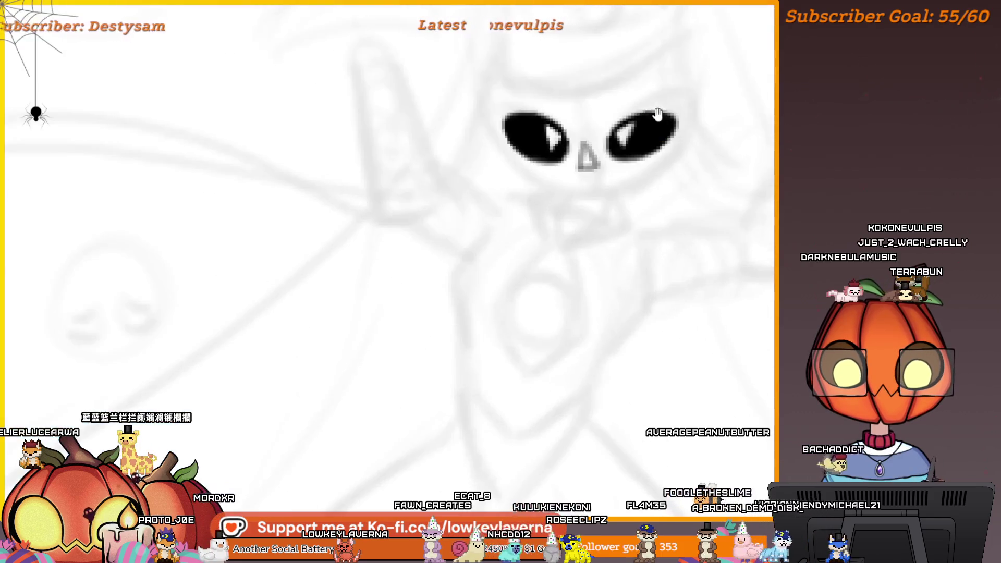
left_click_drag(660, 128, 693, 341)
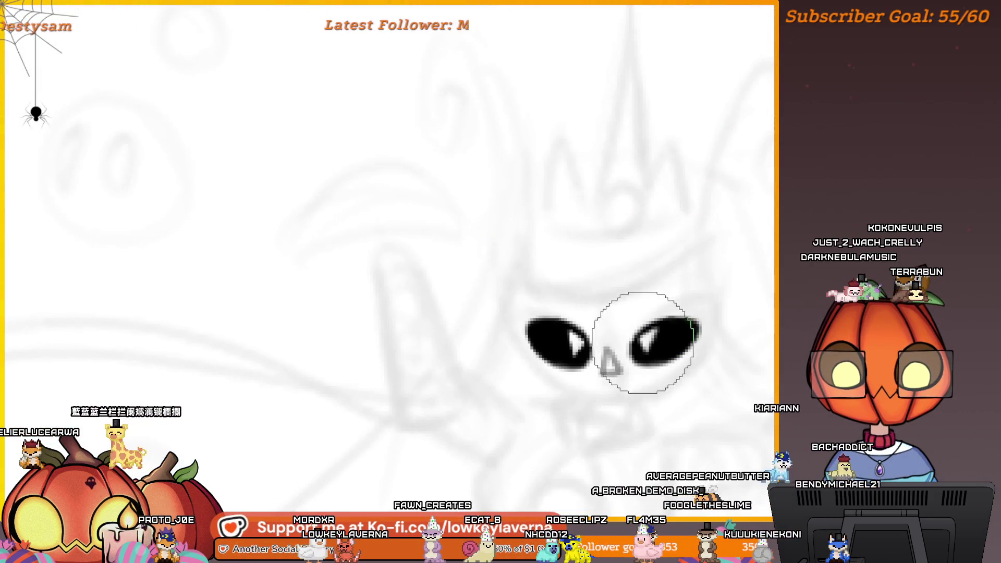
mouse_move(713, 410)
left_mouse_down()
mouse_move(722, 394)
mouse_move(718, 404)
left_mouse_up()
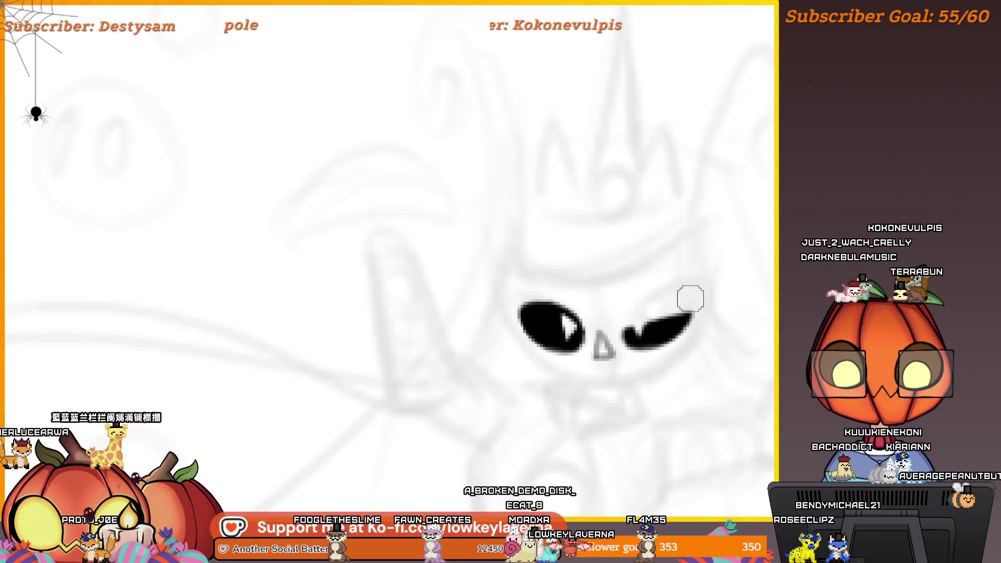
left_click_drag(688, 297, 682, 304)
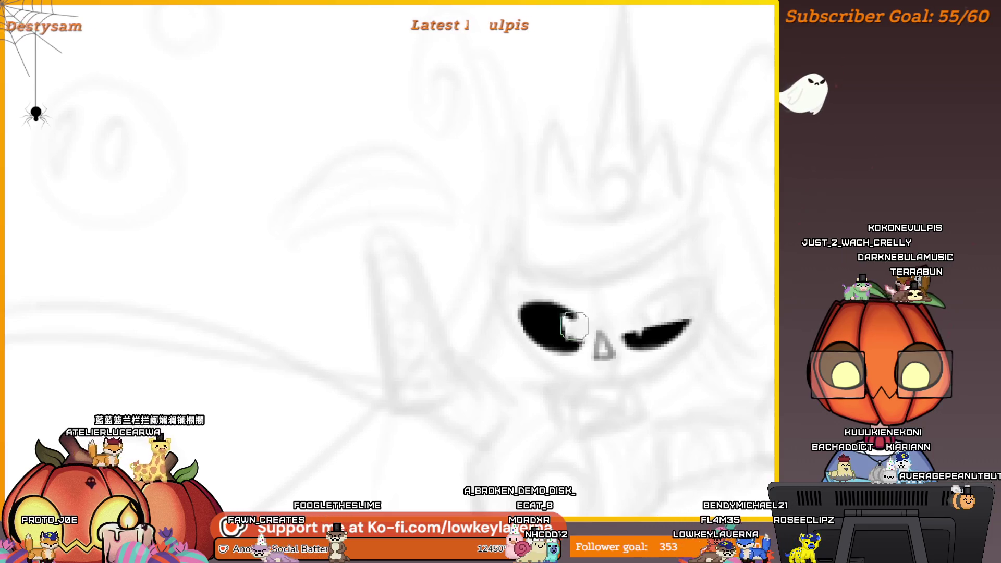
key("ctrl+z")
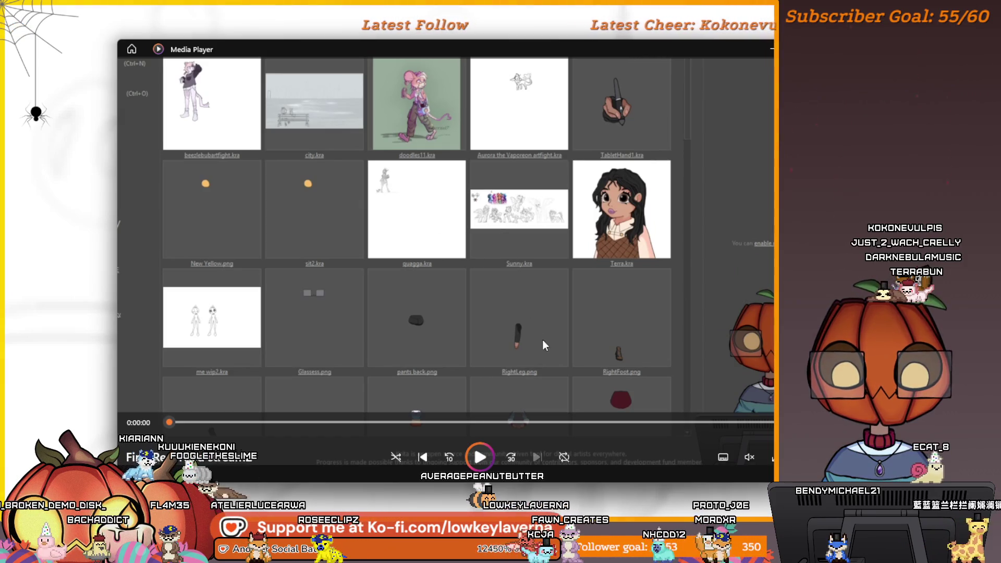
Step: Move the Media Player window further left and skip playback ahead to about 19:30
mouse_move(492, 448)
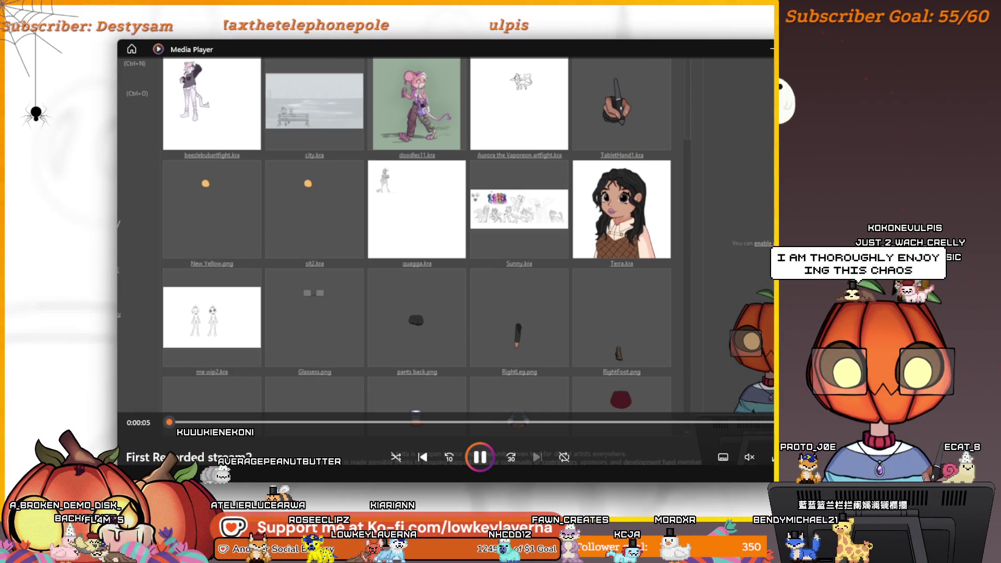
mouse_move(646, 58)
left_mouse_down()
mouse_move(517, 58)
mouse_move(533, 59)
left_mouse_up()
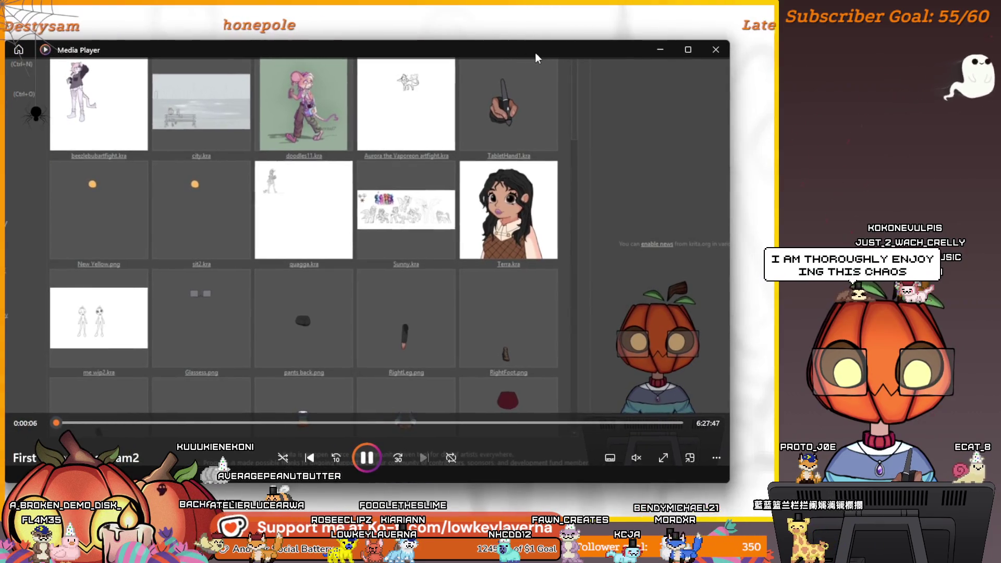
left_click(63, 422)
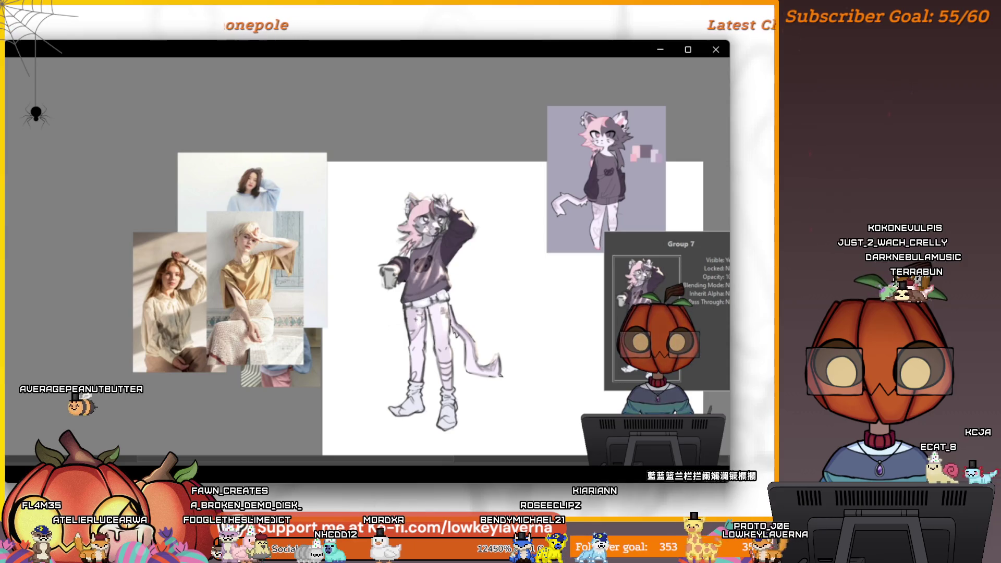
mouse_move(648, 302)
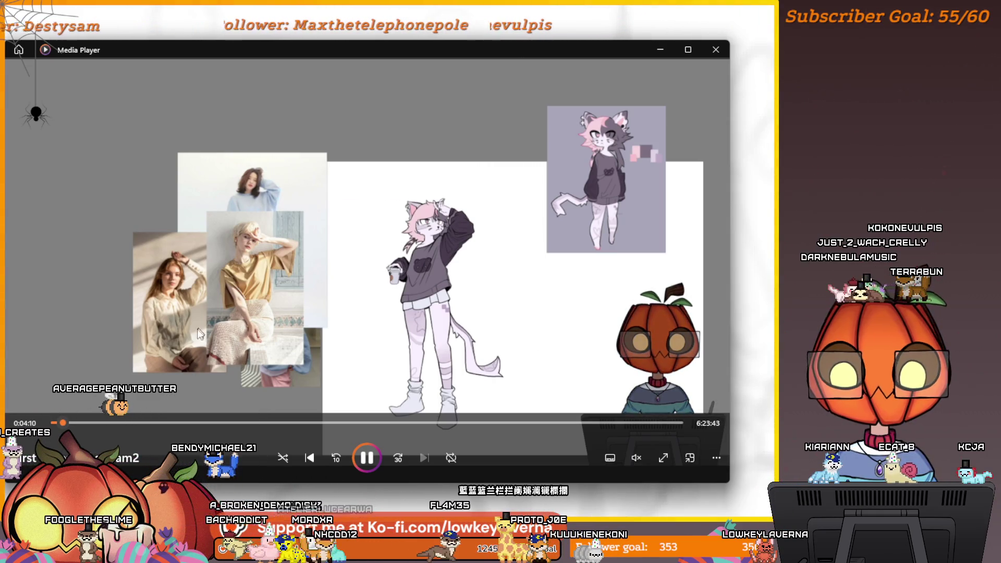
left_click(87, 423)
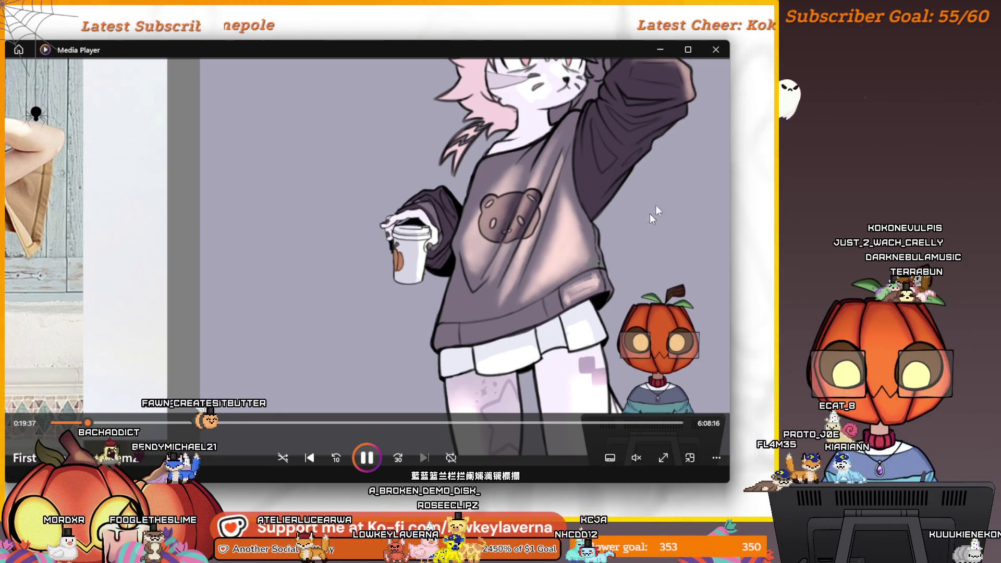
Step: Skip the recording much further ahead until about 5:17 remains
left_click_drag(89, 422, 99, 422)
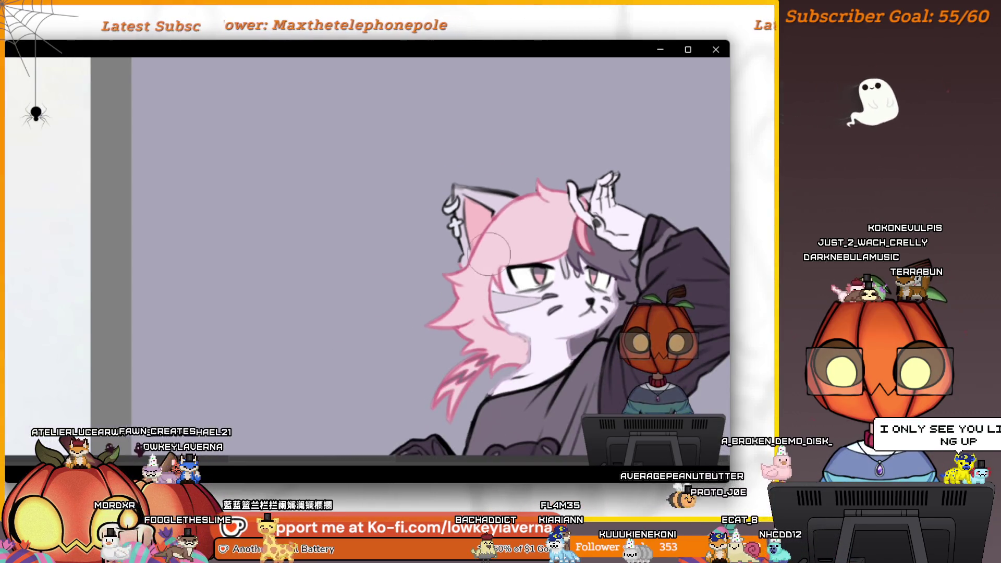
left_click_drag(543, 242, 492, 262)
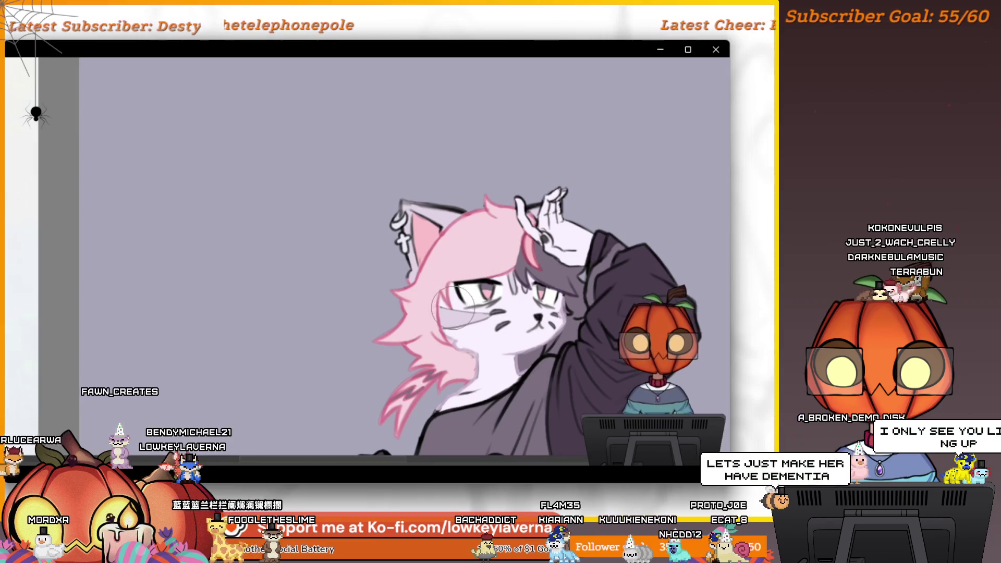
scroll(438, 276, "down", 5)
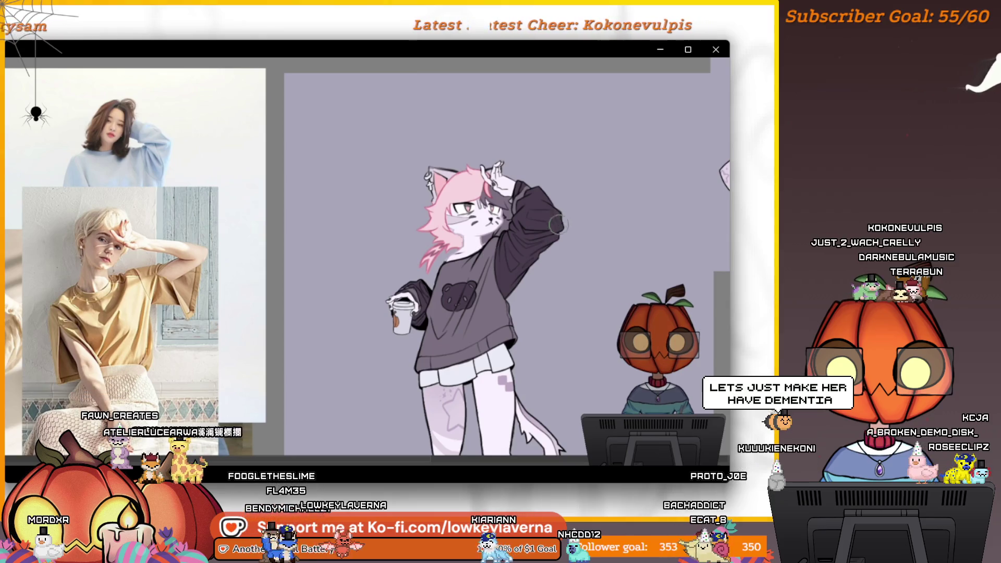
scroll(547, 173, "up", 5)
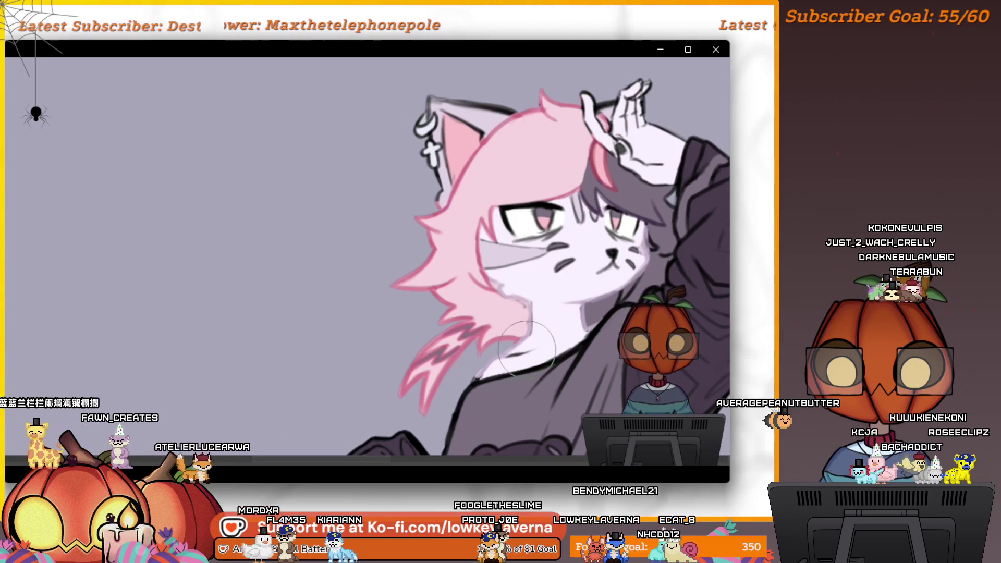
mouse_move(453, 385)
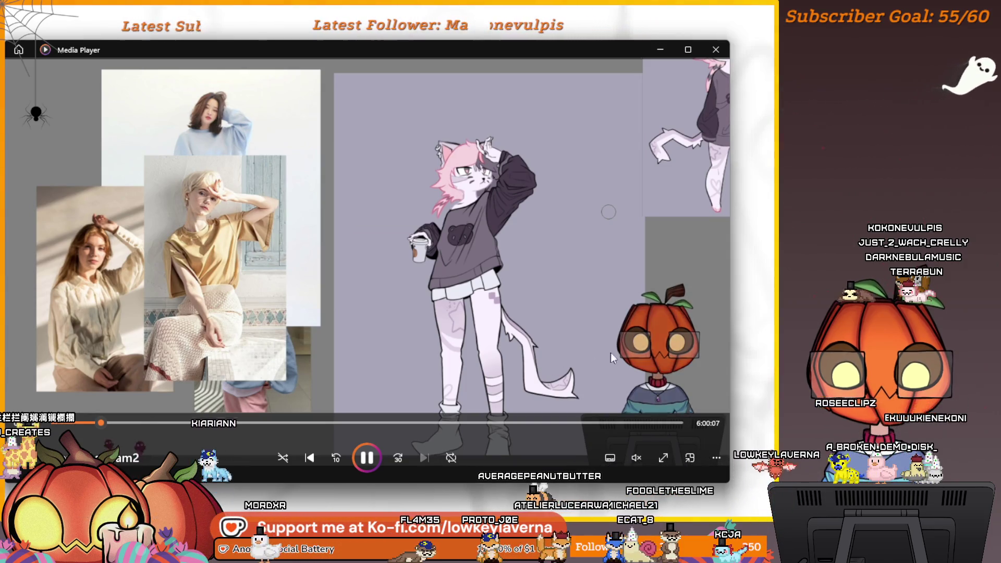
left_click_drag(138, 421, 166, 421)
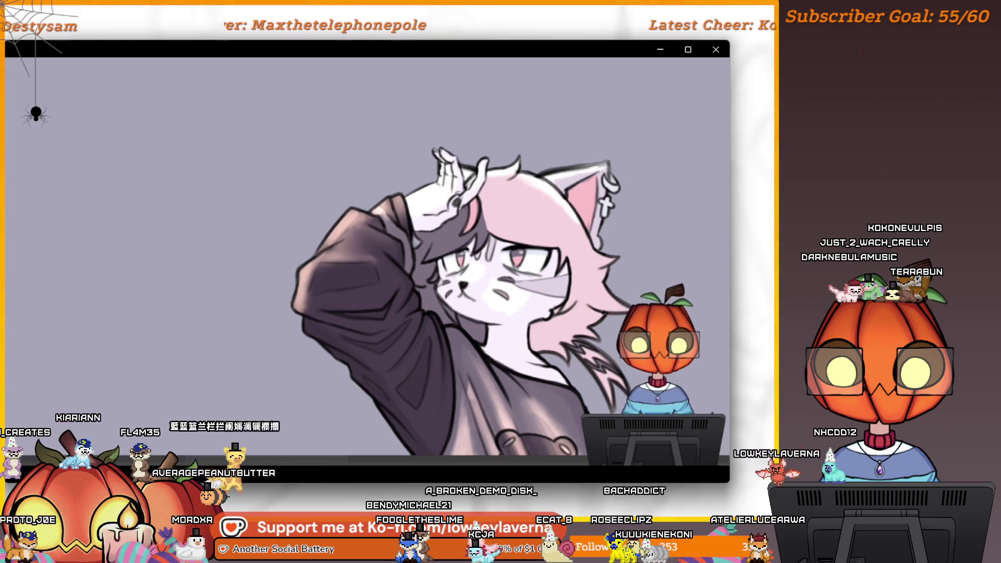
scroll(591, 268, "up", 5)
left_click_drag(590, 268, 607, 274)
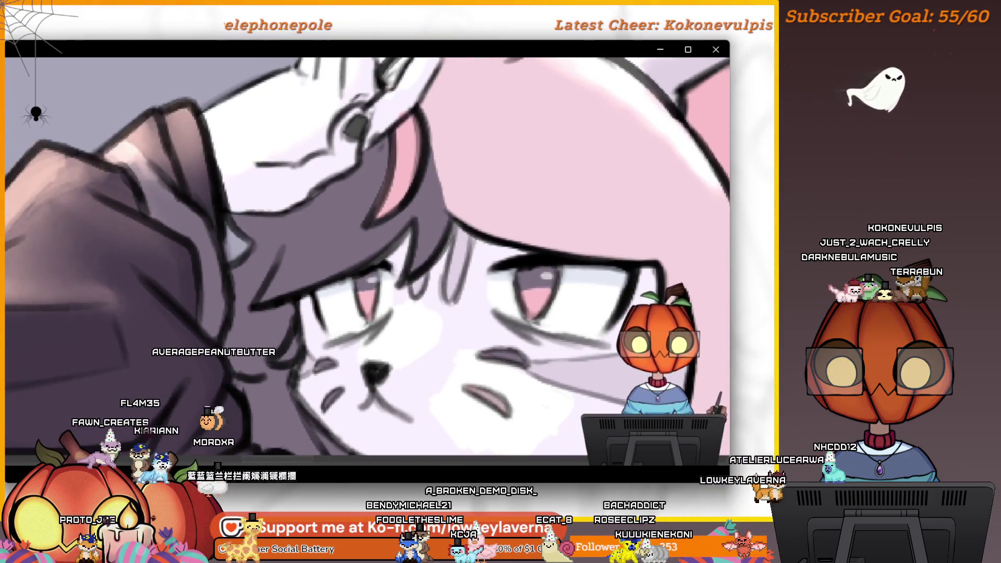
mouse_move(414, 136)
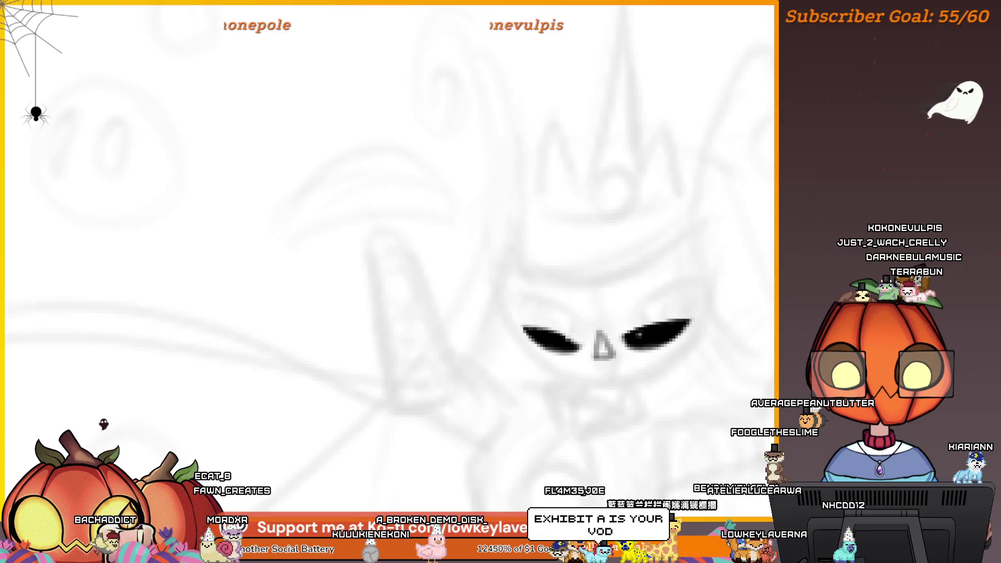
Step: Enlarge the brush and fill both eye sockets solid black, then check the left eye up close
scroll(562, 356, "up", 3)
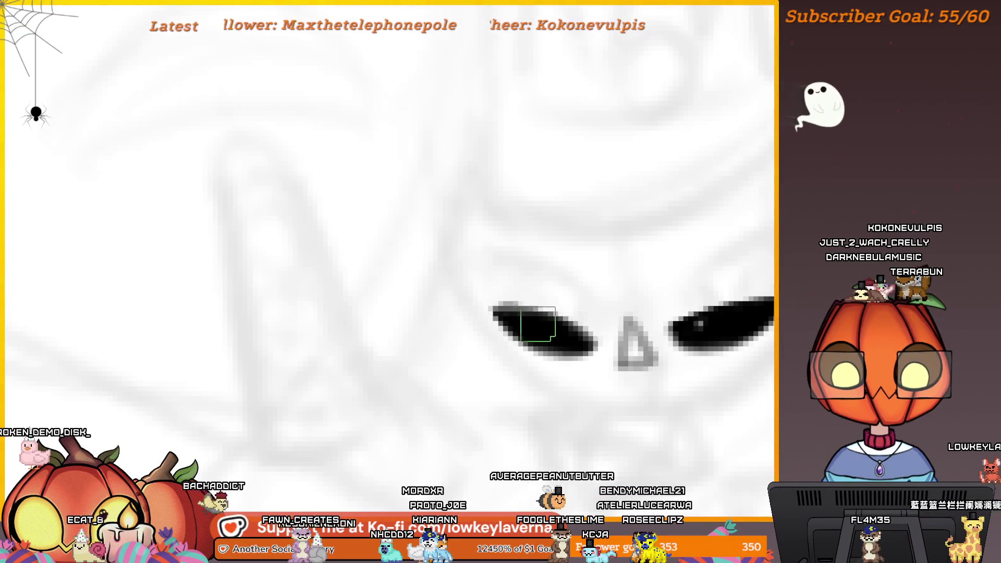
key("bracketright")
key("bracketright")
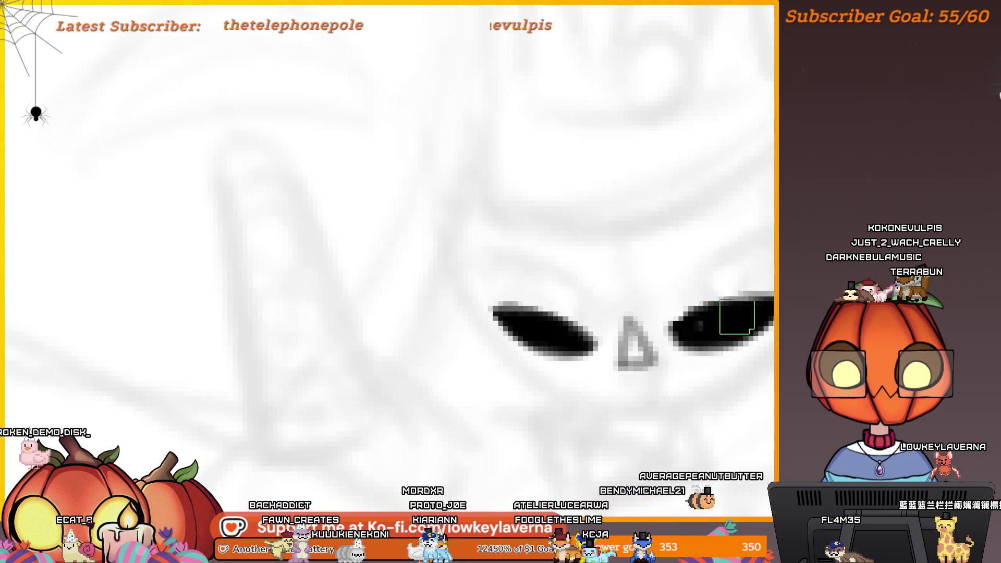
left_click_drag(717, 321, 682, 353)
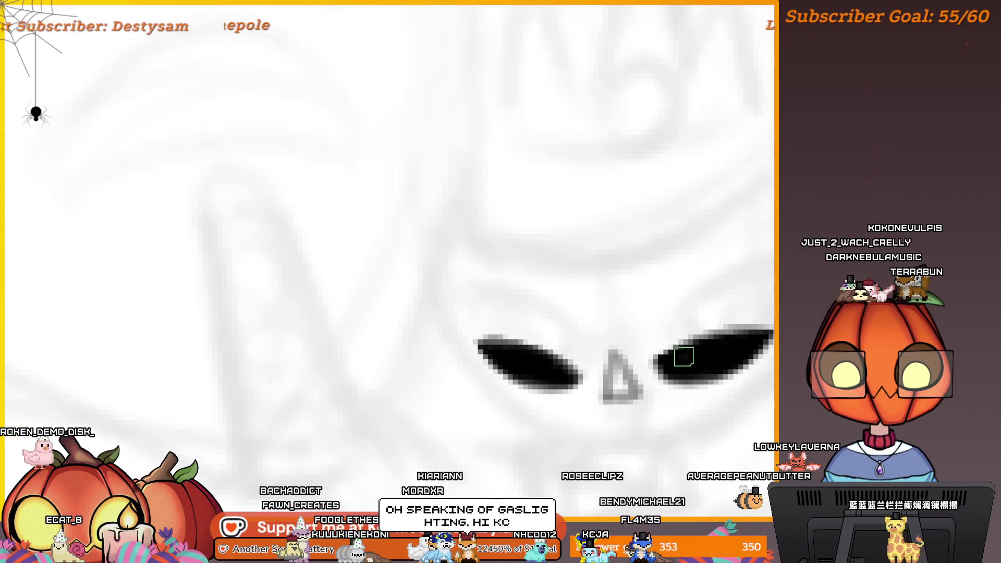
scroll(699, 324, "down", 5)
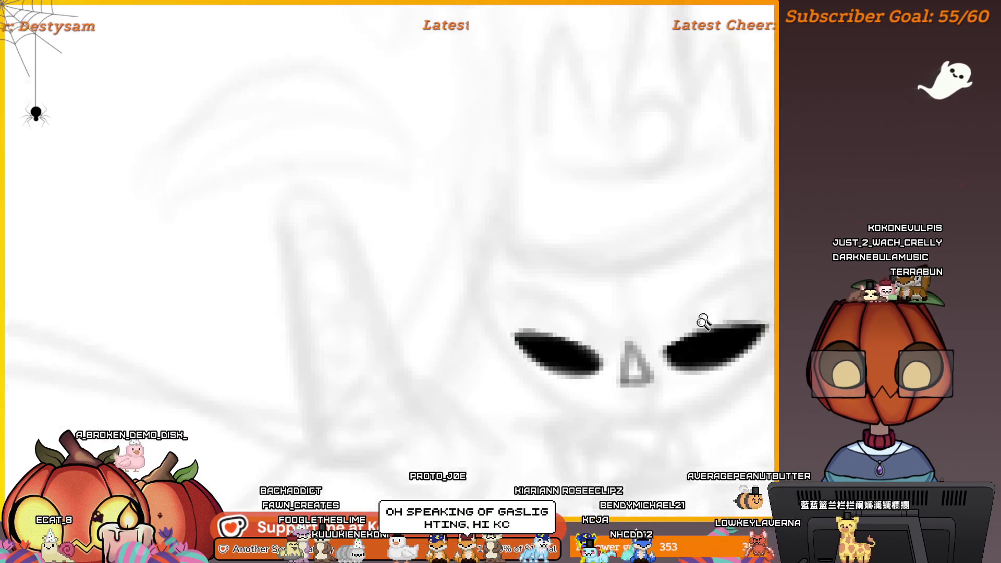
scroll(576, 292, "up", 3)
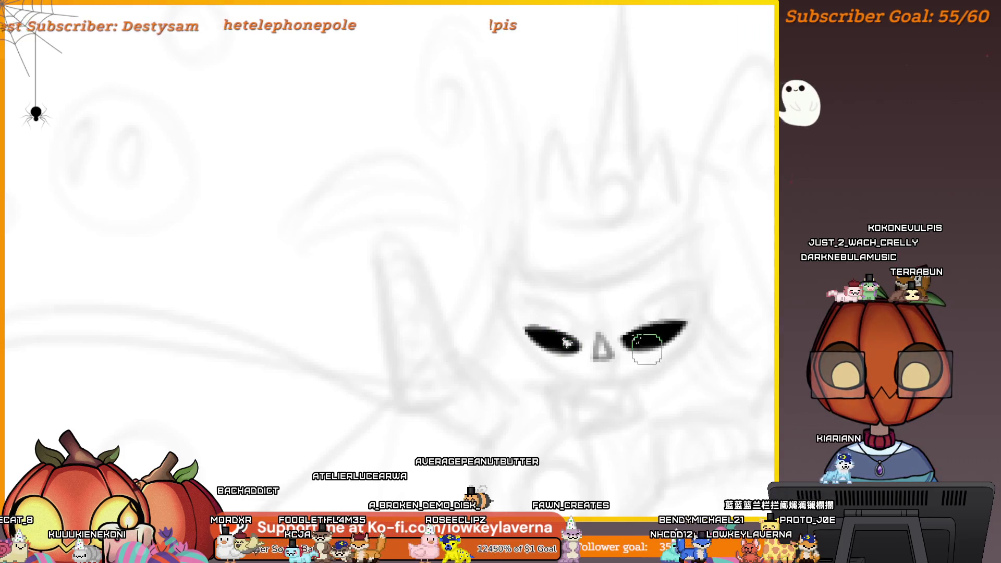
Step: Switch to eraser mode, enlarge the brush and dab a white highlight into each black eye
scroll(710, 330, "down", 5)
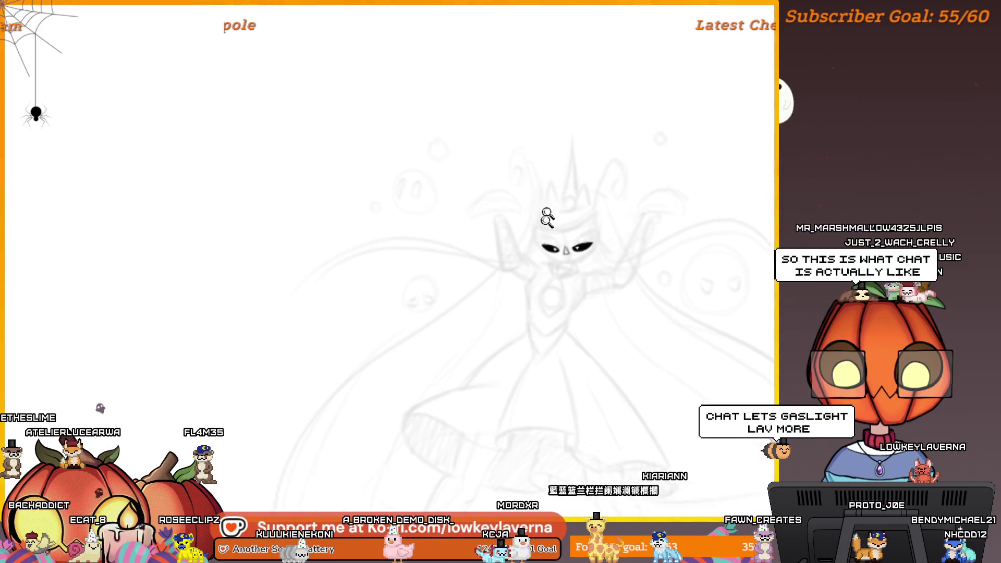
scroll(548, 219, "up", 5)
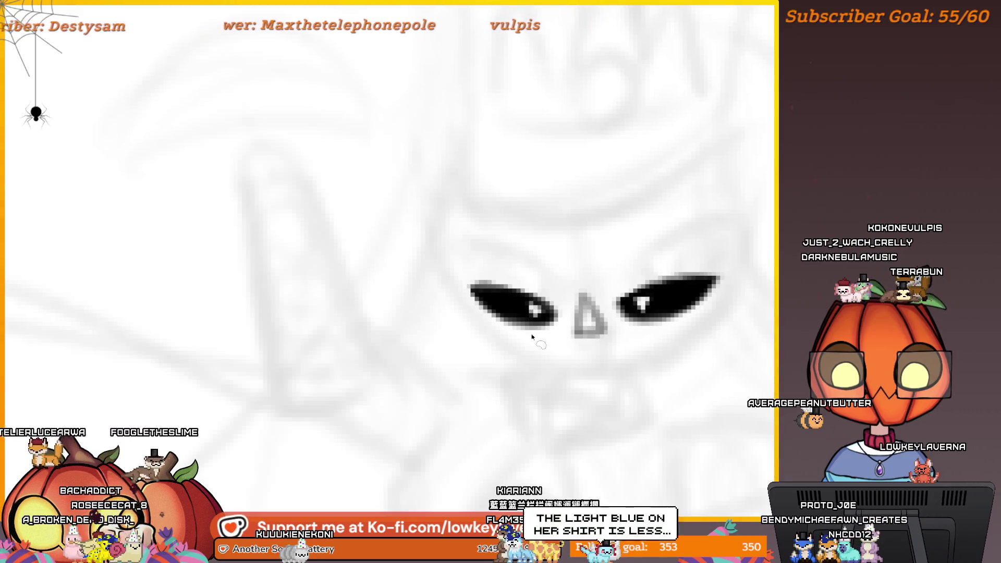
key("e")
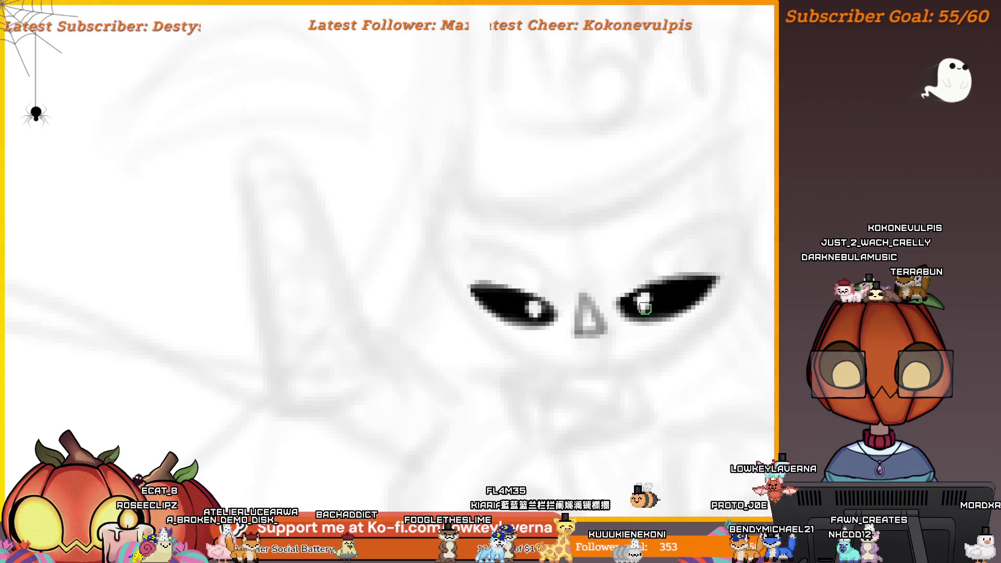
key("bracketright")
key("bracketright")
key("bracketright")
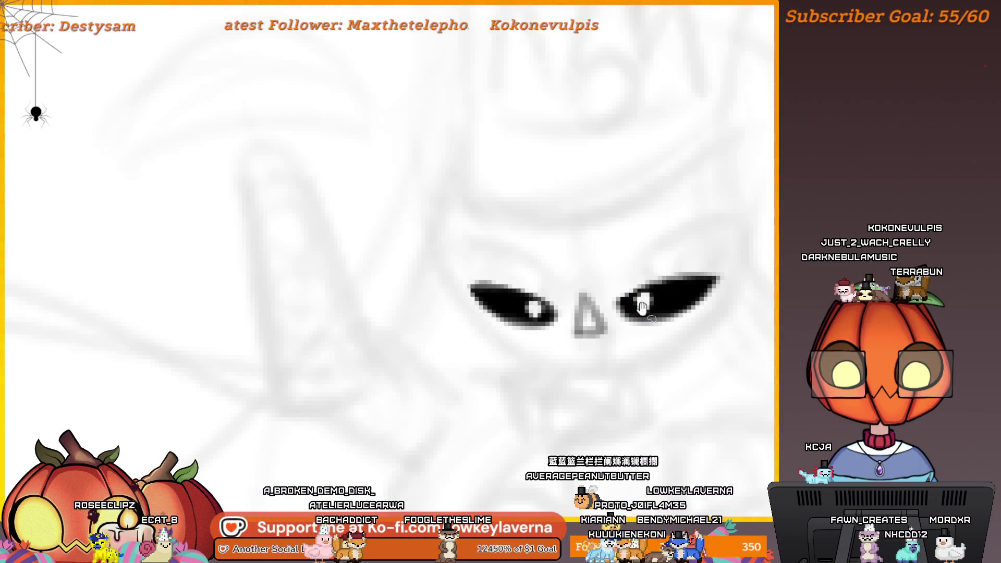
scroll(643, 306, "down", 5)
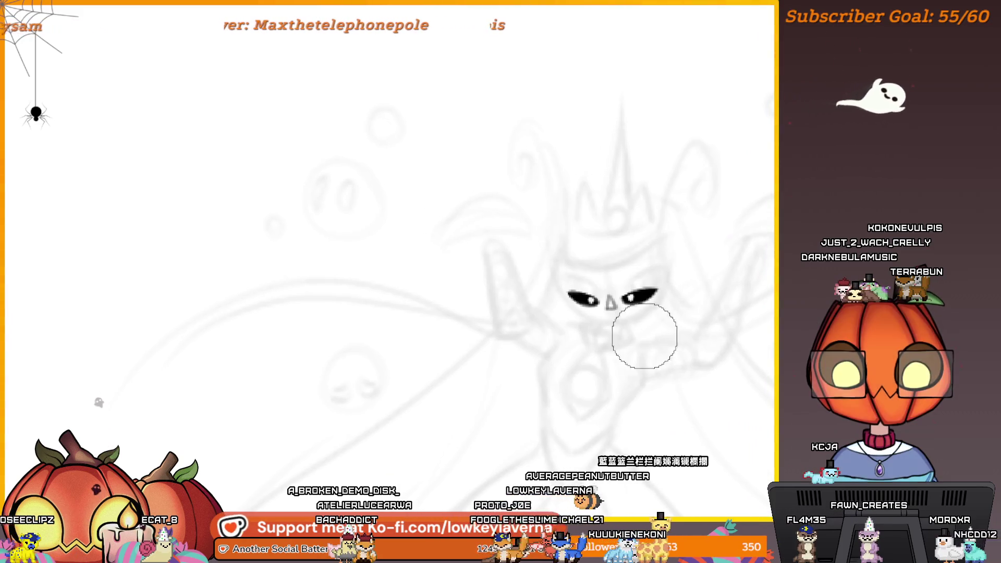
scroll(596, 223, "down", 6)
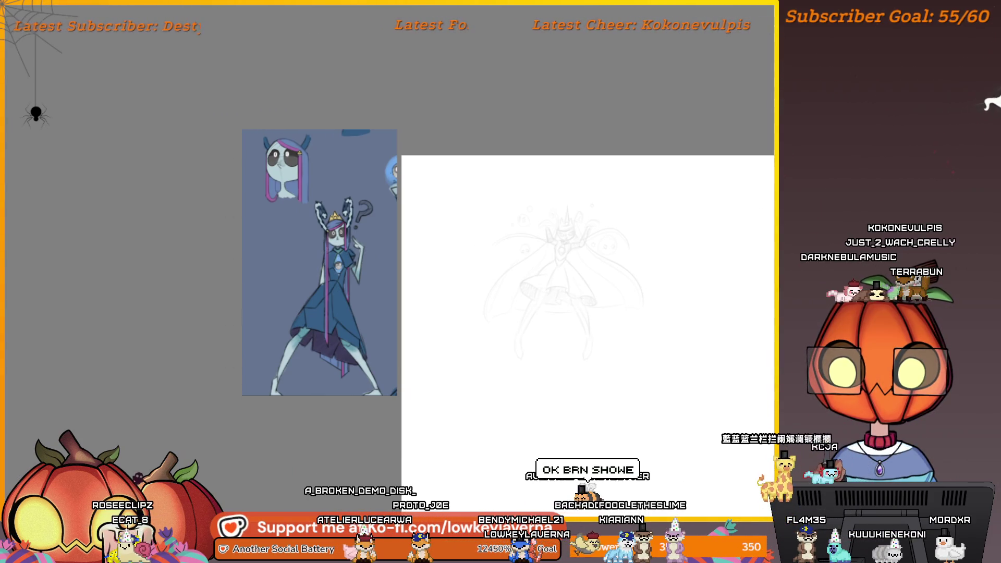
Step: Crop the canvas to a smaller, nearly square area around the sketch
key("c")
left_click_drag(409, 164, 678, 420)
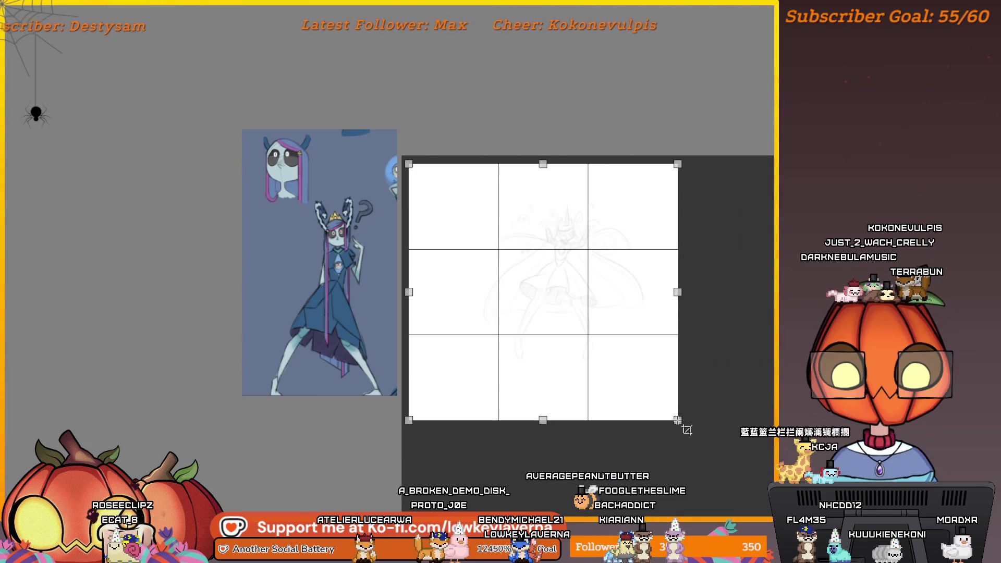
key("Return")
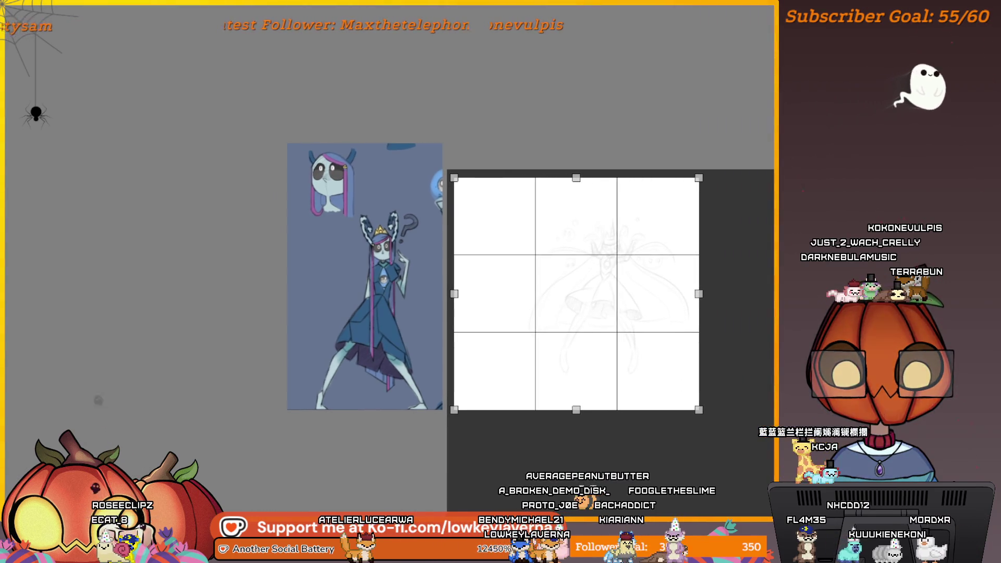
key("b")
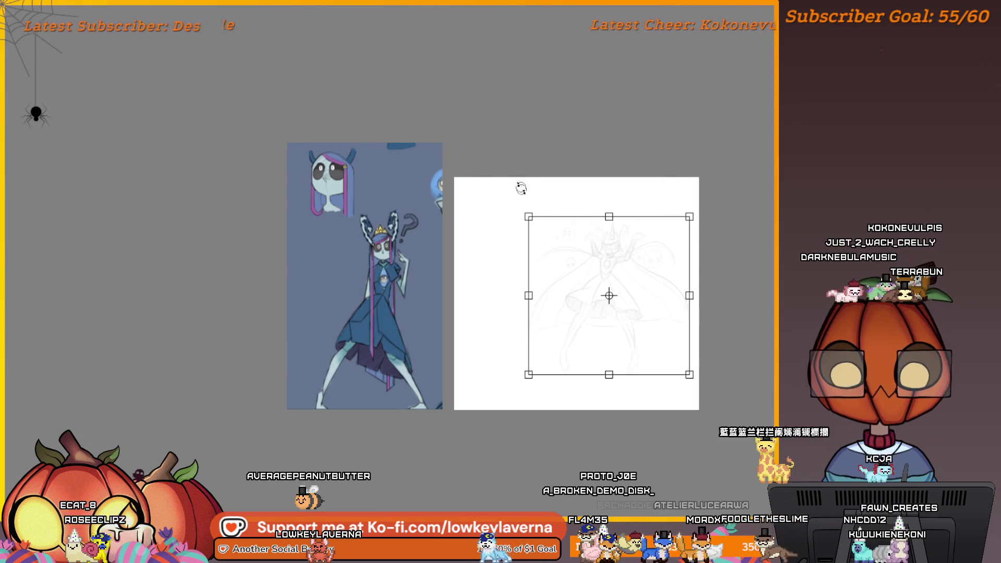
Step: Scale the sketch up so it fills the cropped canvas
mouse_move(528, 216)
left_mouse_down()
mouse_move(487, 205)
mouse_move(459, 179)
left_mouse_up()
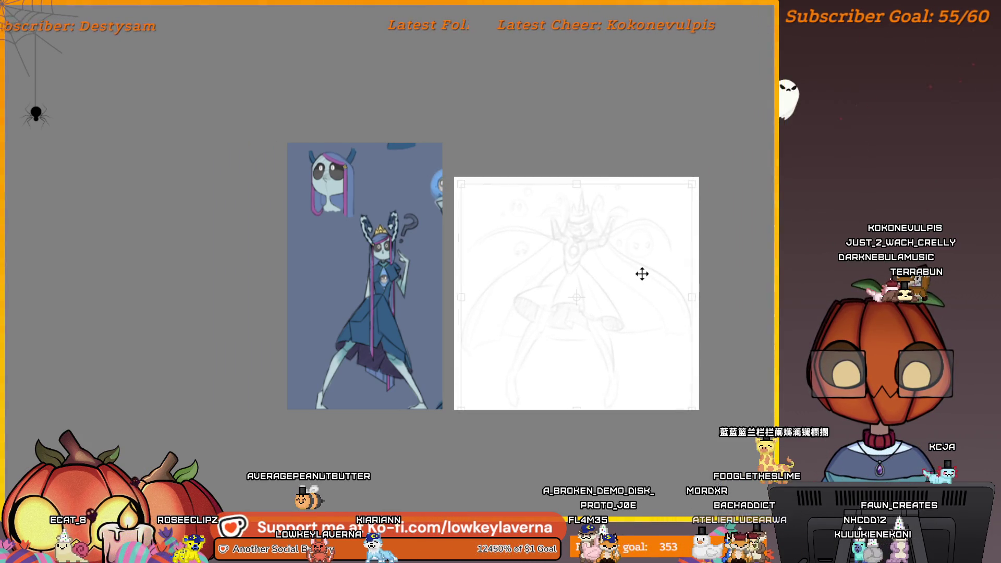
left_click_drag(691, 184, 680, 180)
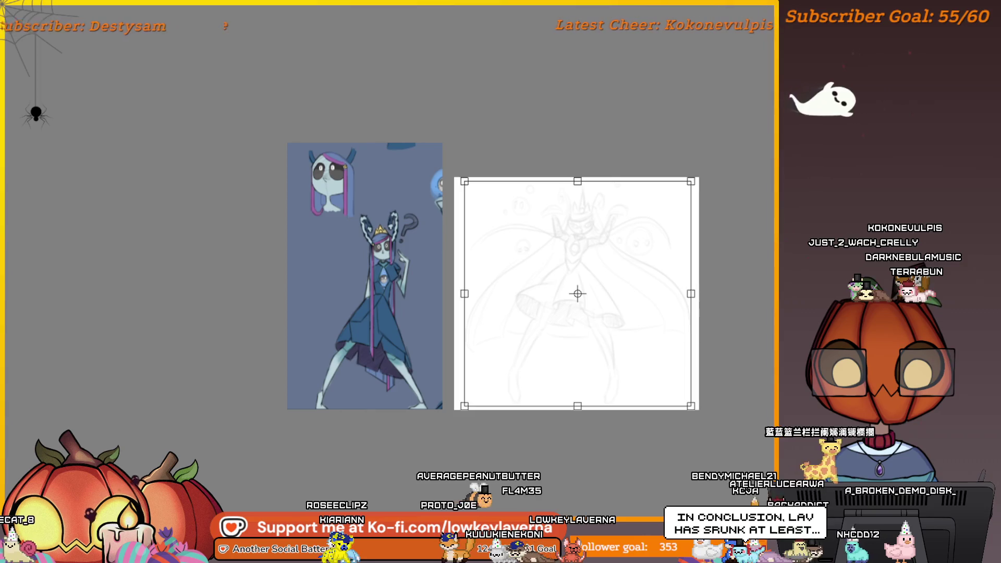
key("Return")
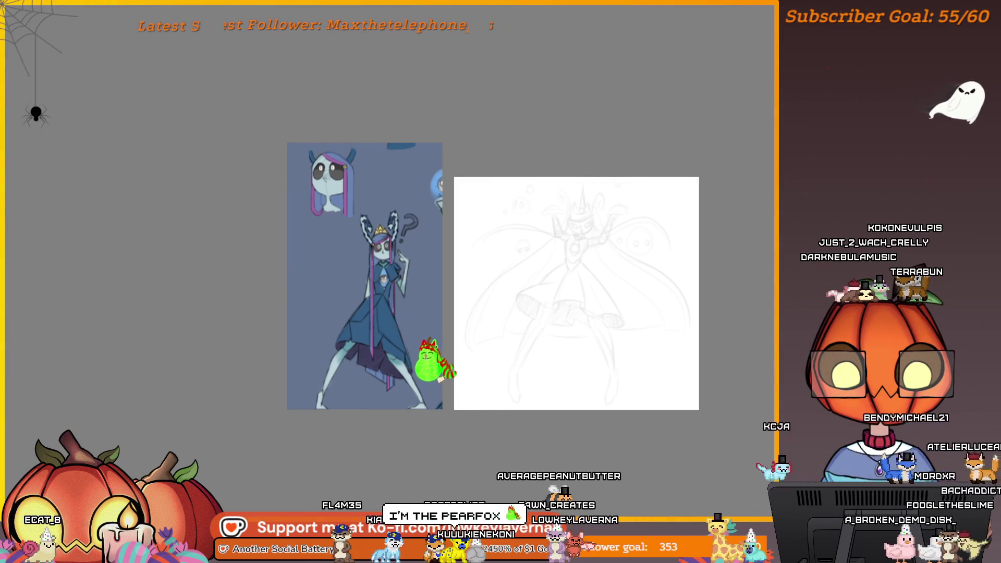
scroll(626, 230, "up", 2)
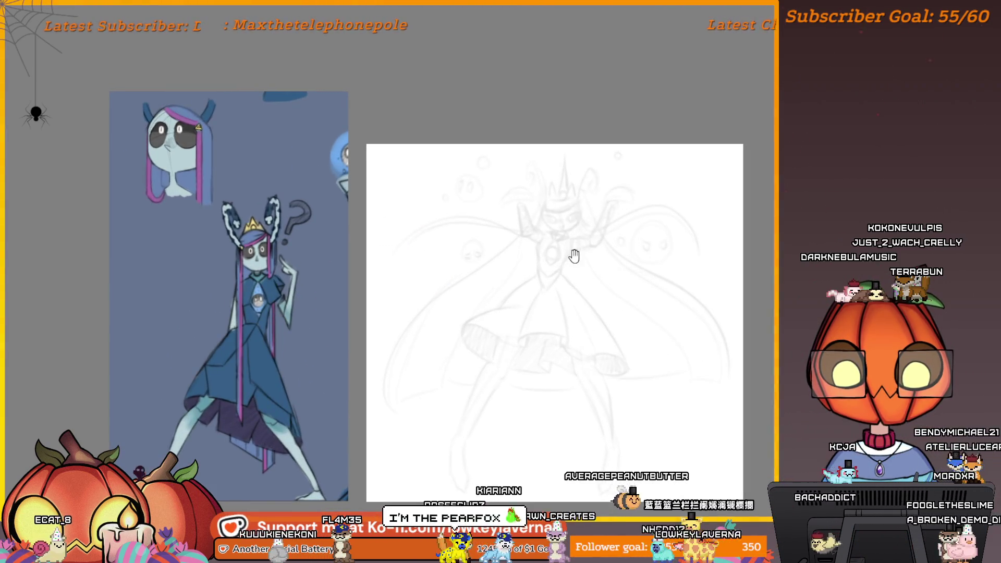
Step: Draw the upper arc of the eye on the queen's face
left_click_drag(573, 255, 619, 287)
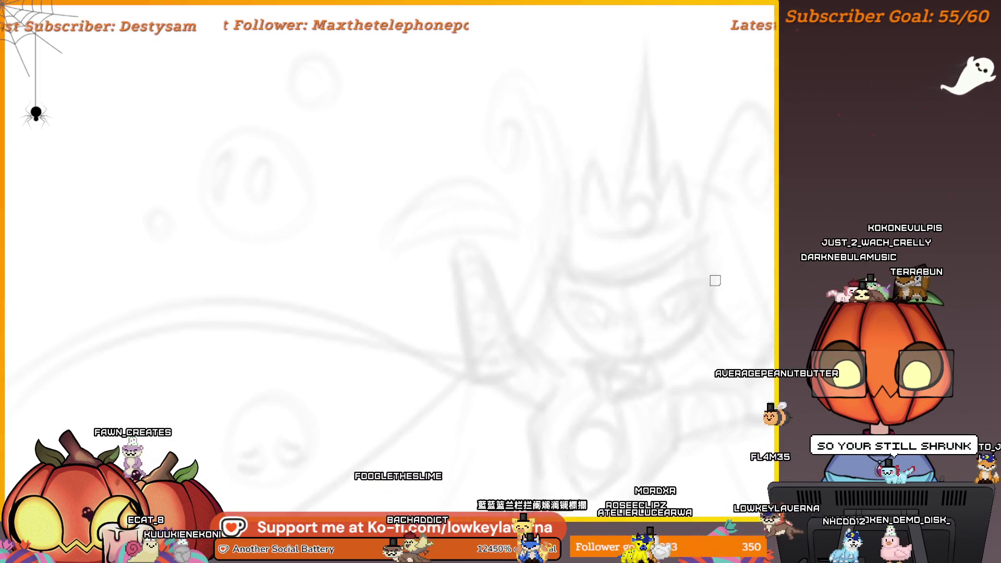
scroll(708, 315, "up", 3)
left_click_drag(614, 353, 758, 309)
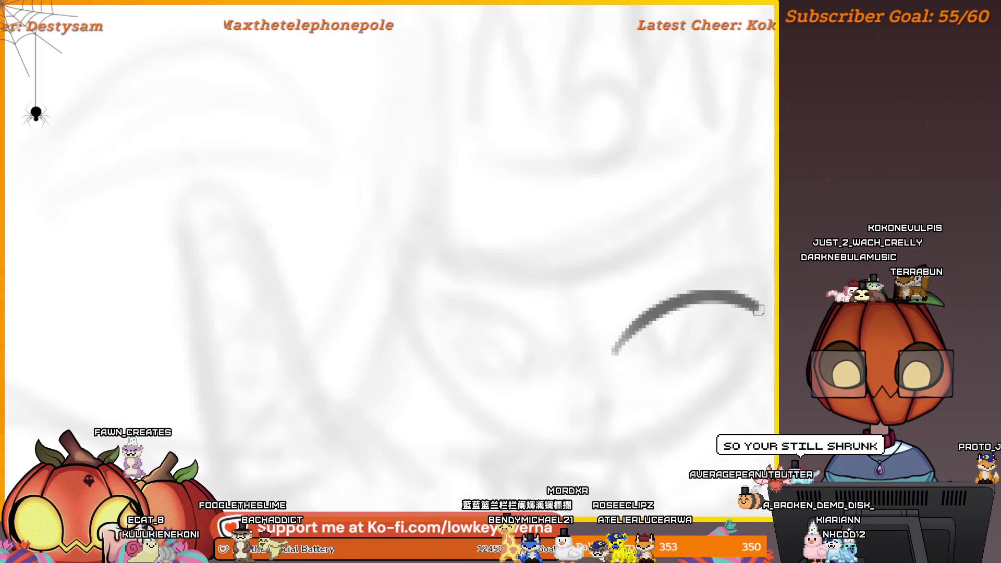
key("ctrl+z")
key("ctrl+shift+z")
key("ctrl+z")
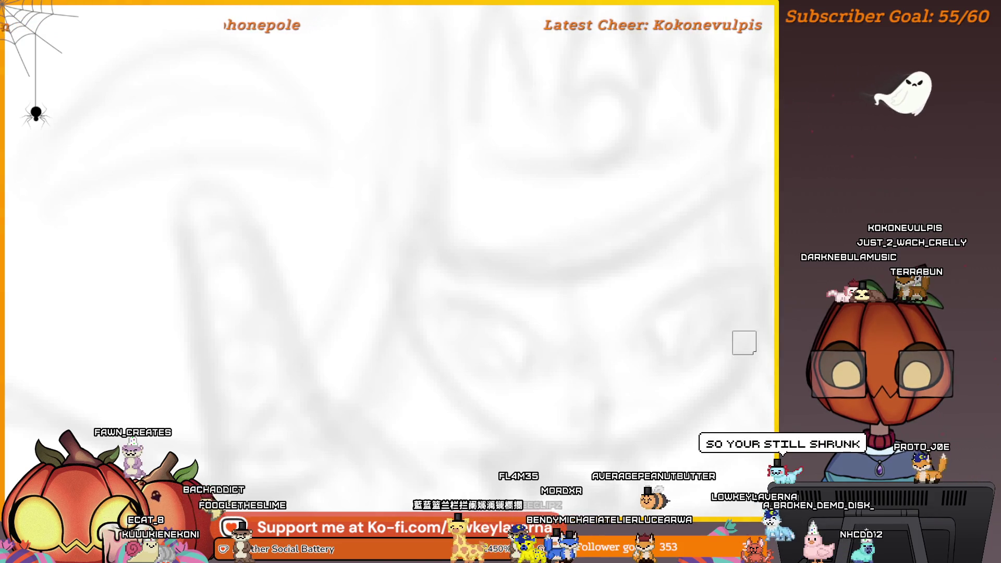
key("ctrl+shift+z")
Step: Add the lower curve closing the almond eye and make its upper line darker and thicker
mouse_move(608, 365)
left_mouse_down()
mouse_move(659, 412)
mouse_move(735, 346)
left_mouse_up()
scroll(679, 313, "down", 3)
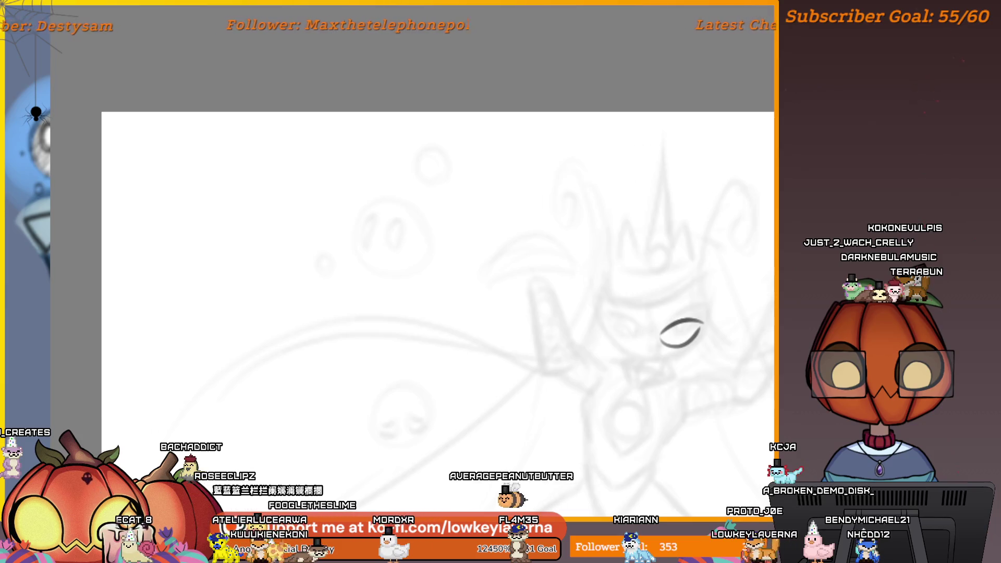
scroll(701, 323, "up", 3)
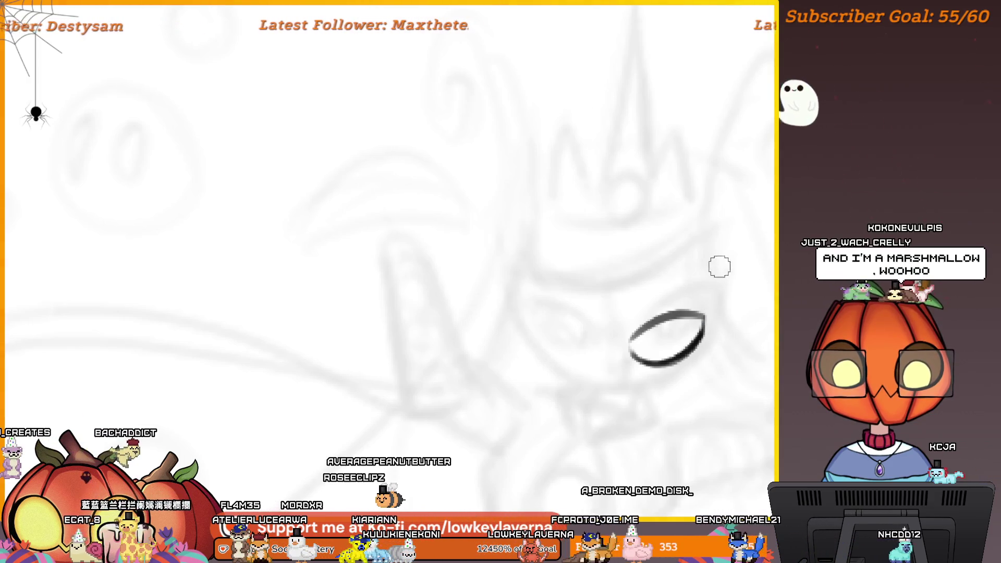
scroll(720, 266, "up", 2)
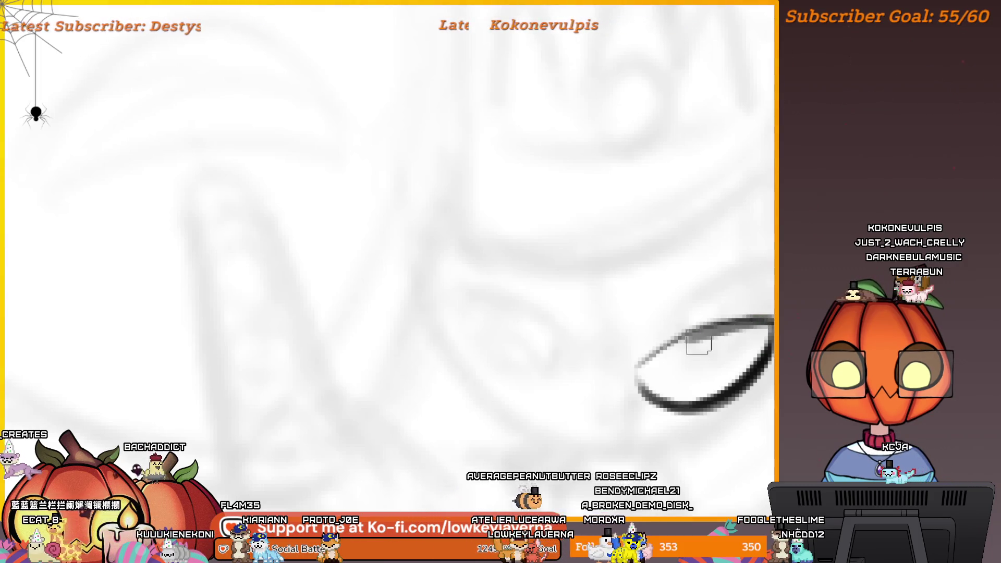
left_click_drag(740, 328, 642, 365)
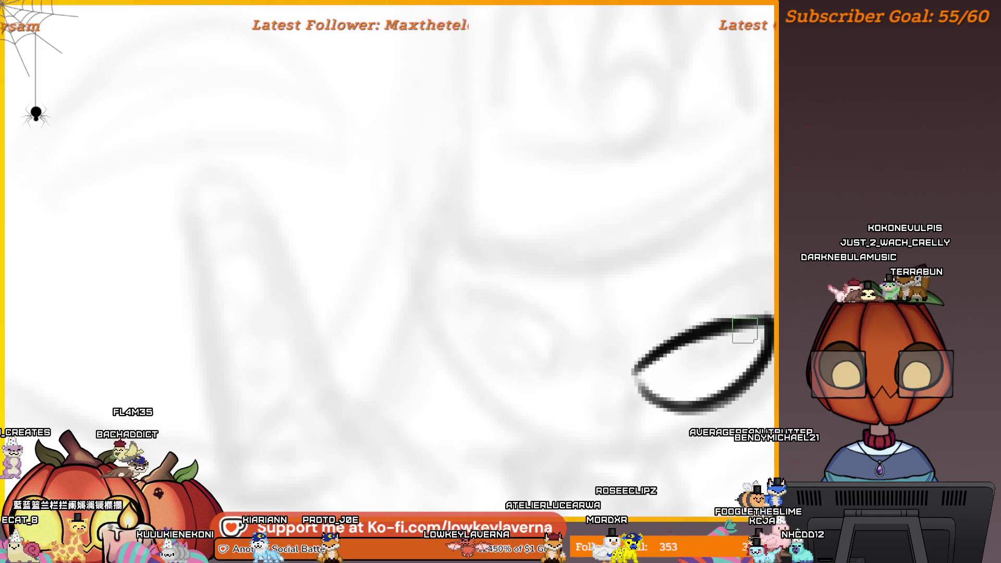
mouse_move(751, 323)
left_mouse_down()
mouse_move(436, 384)
mouse_move(174, 315)
mouse_move(523, 249)
mouse_move(498, 321)
left_mouse_up()
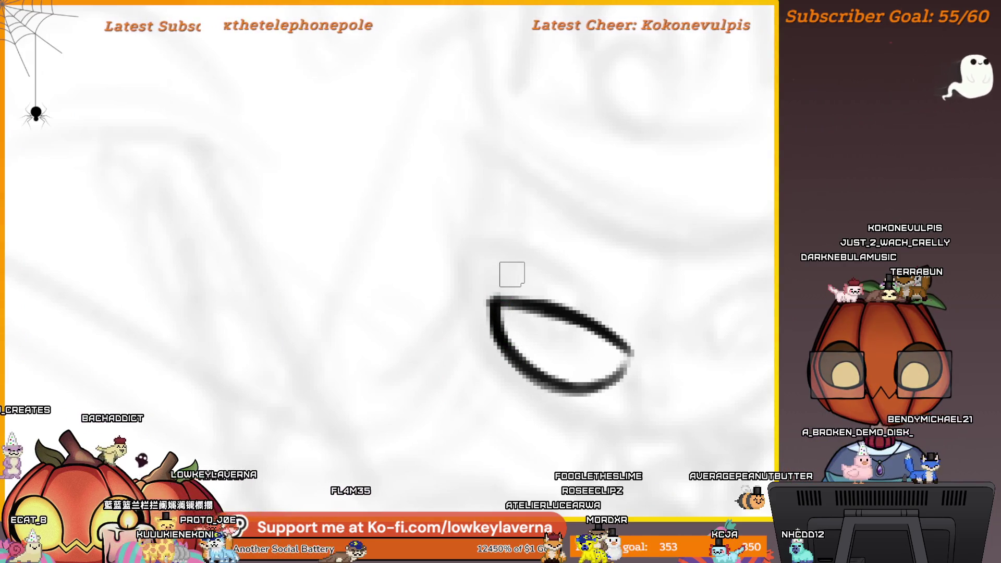
Step: Enlarge the brush and thicken the lower and left edges of the eye outline
key("]")
mouse_move(532, 302)
left_mouse_down()
mouse_move(648, 308)
mouse_move(570, 286)
left_mouse_up()
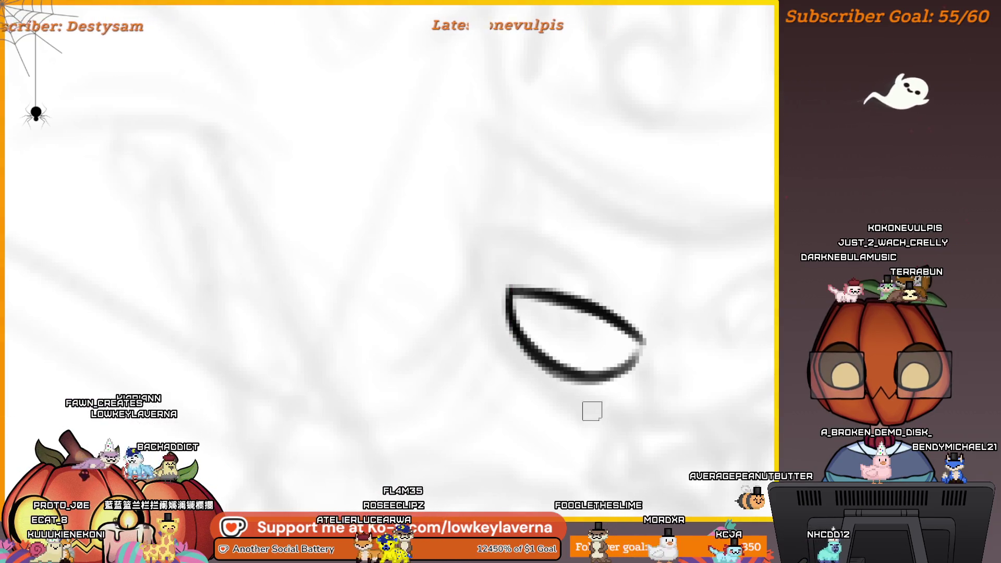
left_click_drag(505, 254, 413, 238)
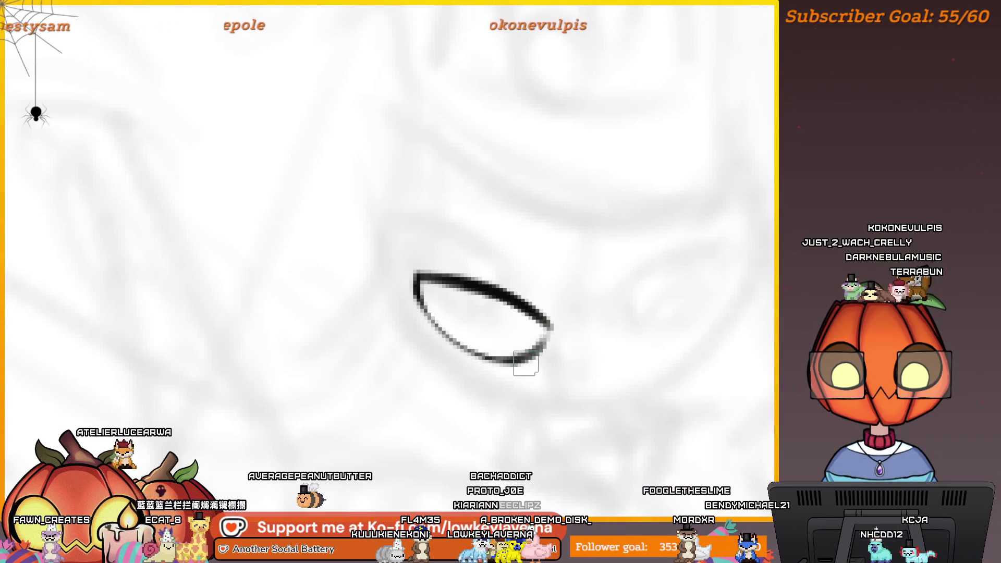
scroll(559, 358, "up", 2)
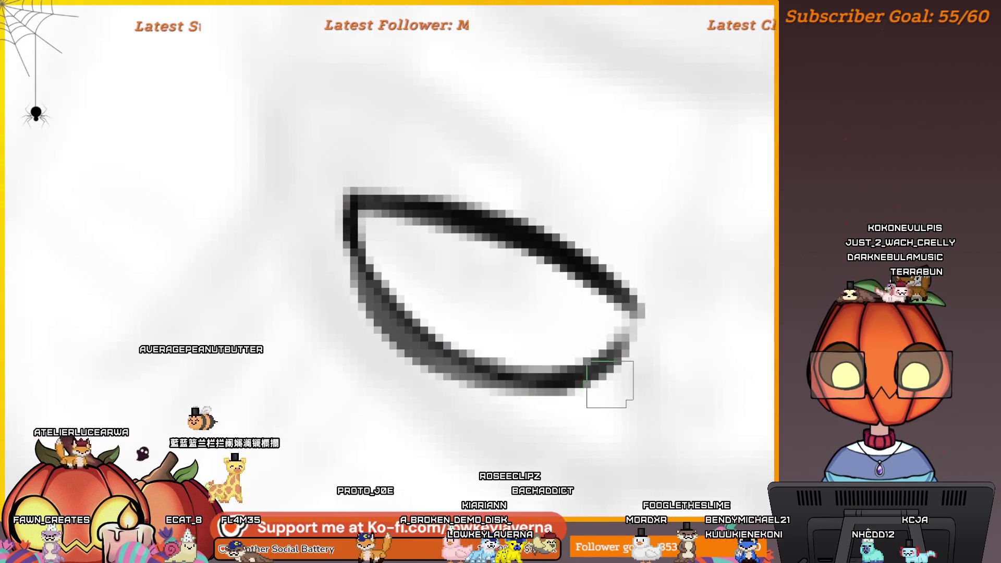
mouse_move(626, 352)
left_mouse_down()
mouse_move(347, 224)
mouse_move(365, 292)
left_mouse_up()
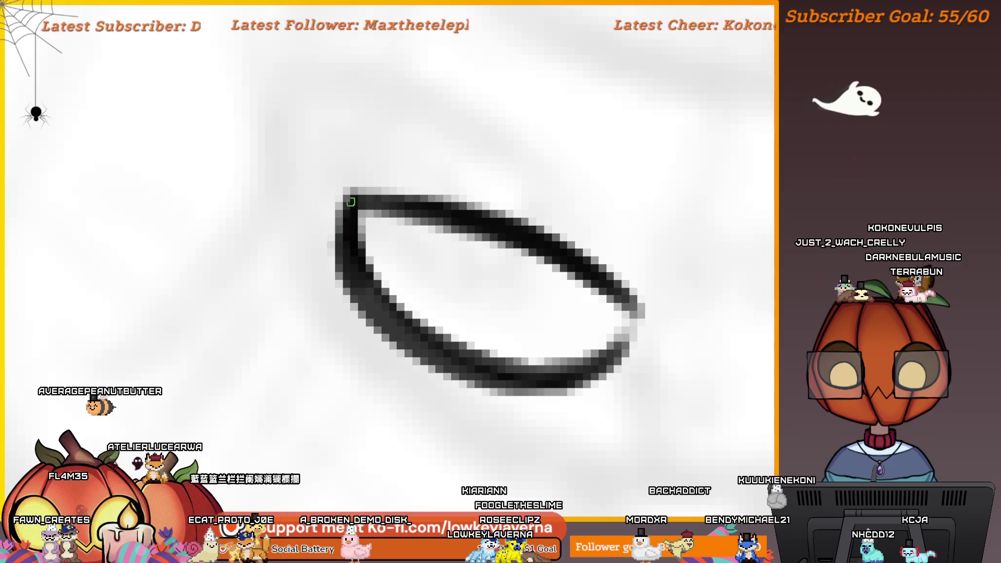
left_click_drag(354, 250, 490, 370)
scroll(539, 269, "down", 5)
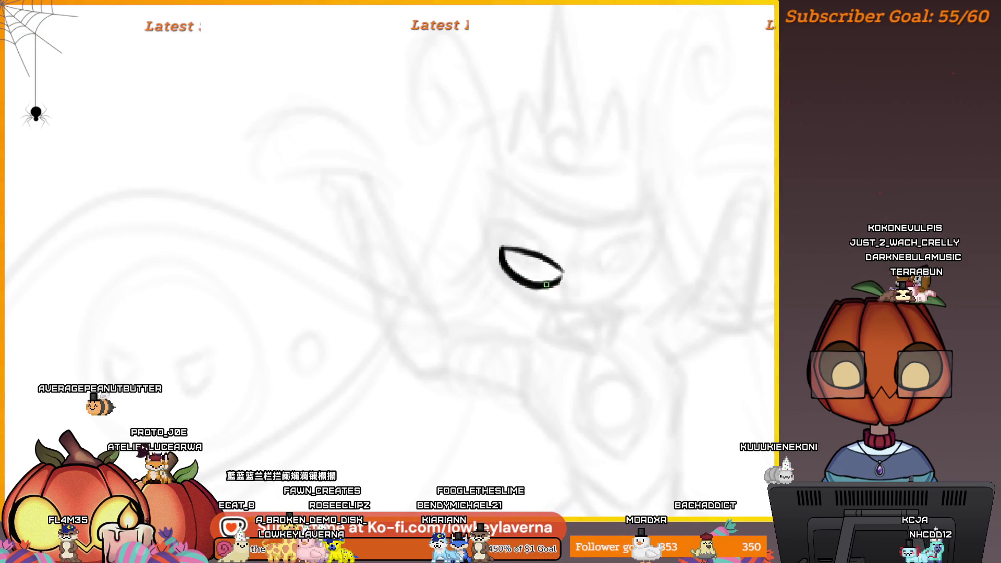
scroll(585, 241, "down", 5)
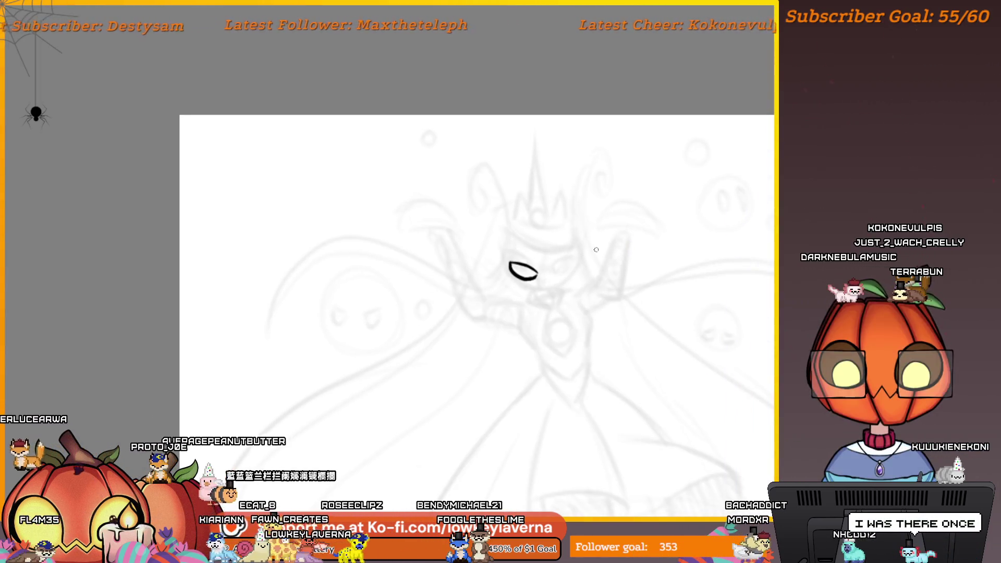
key("ctrl+t")
Step: Mirror the eye horizontally and place the narrowed copy to the right of the original
right_click(521, 260)
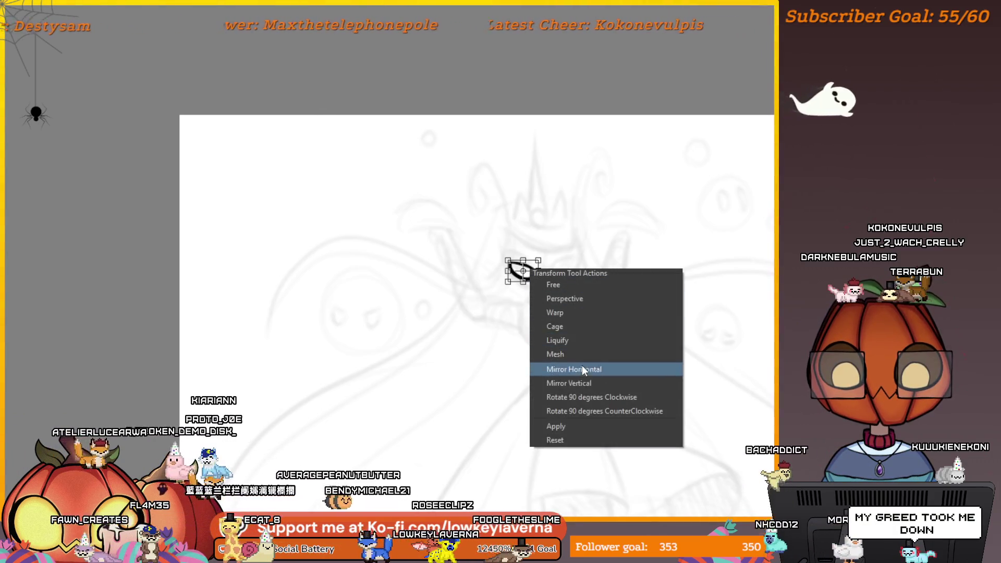
left_click(582, 366)
left_click_drag(531, 277, 568, 268)
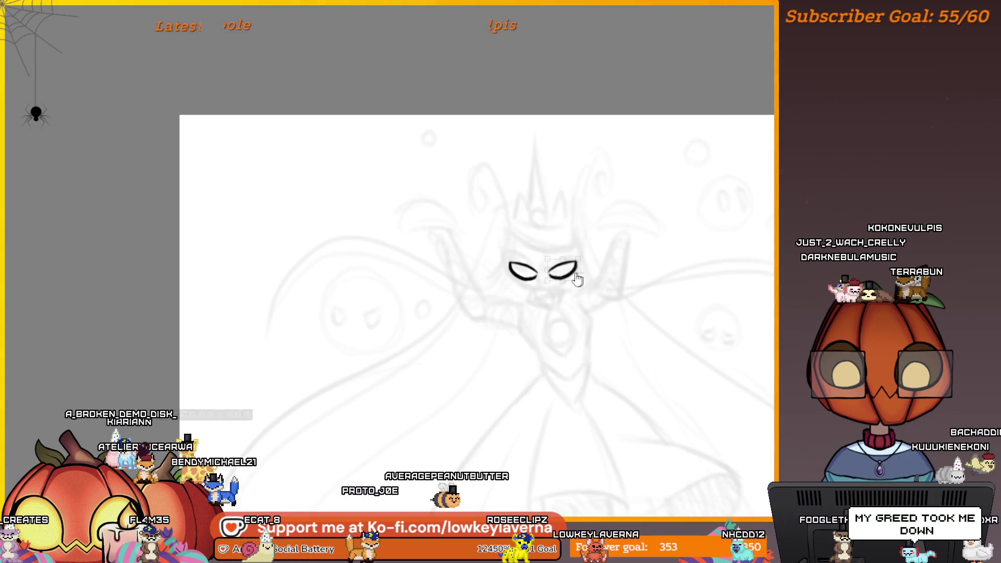
left_click_drag(579, 269, 565, 273)
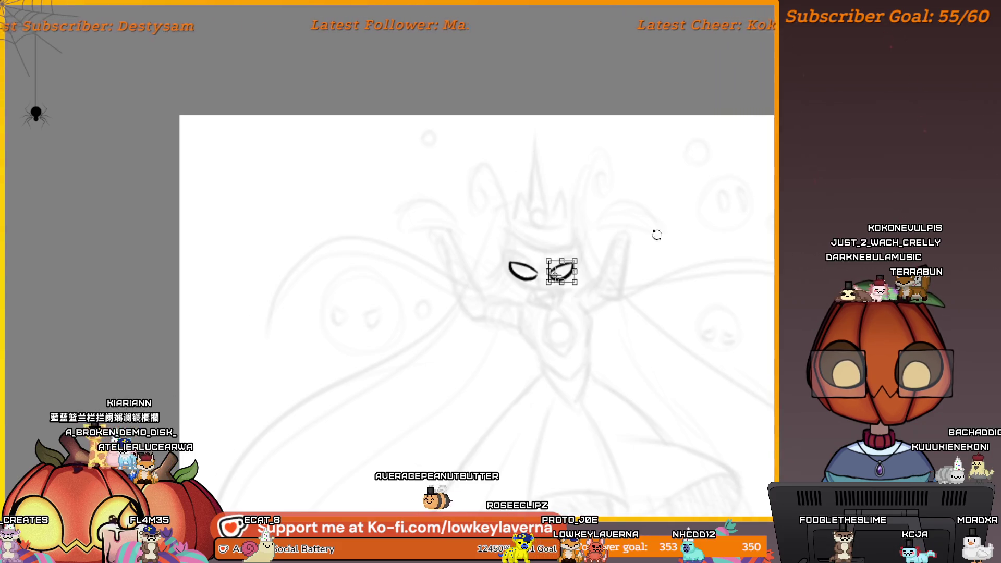
key("m")
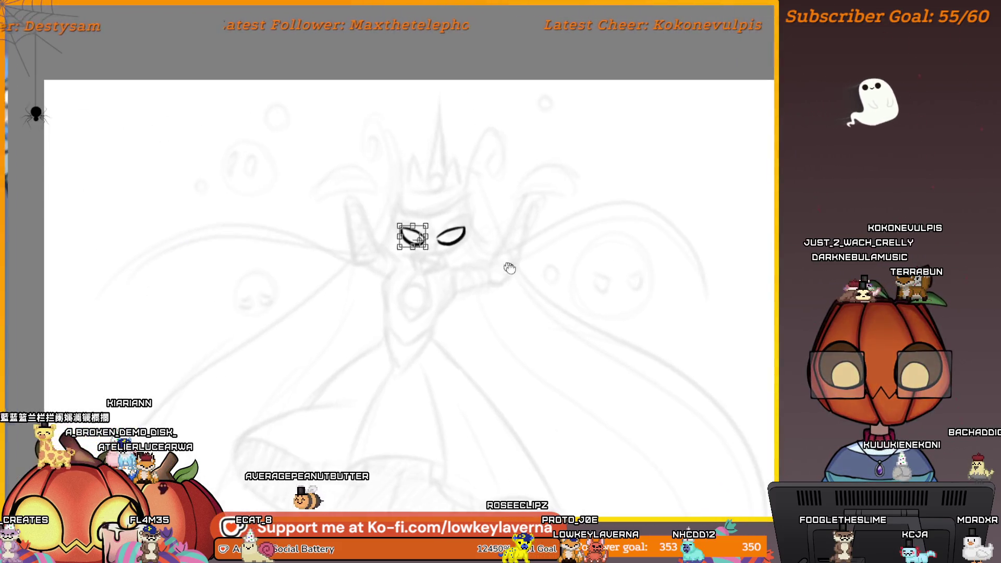
key("Return")
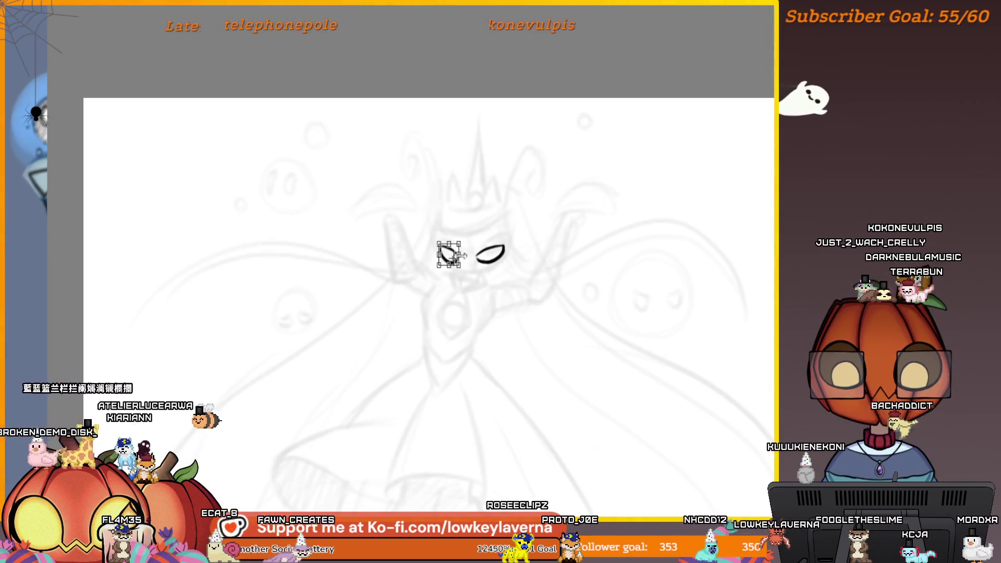
Step: Fine-tune the right eye's position with small nudges, then view the whole sketch
scroll(454, 253, "up", 2)
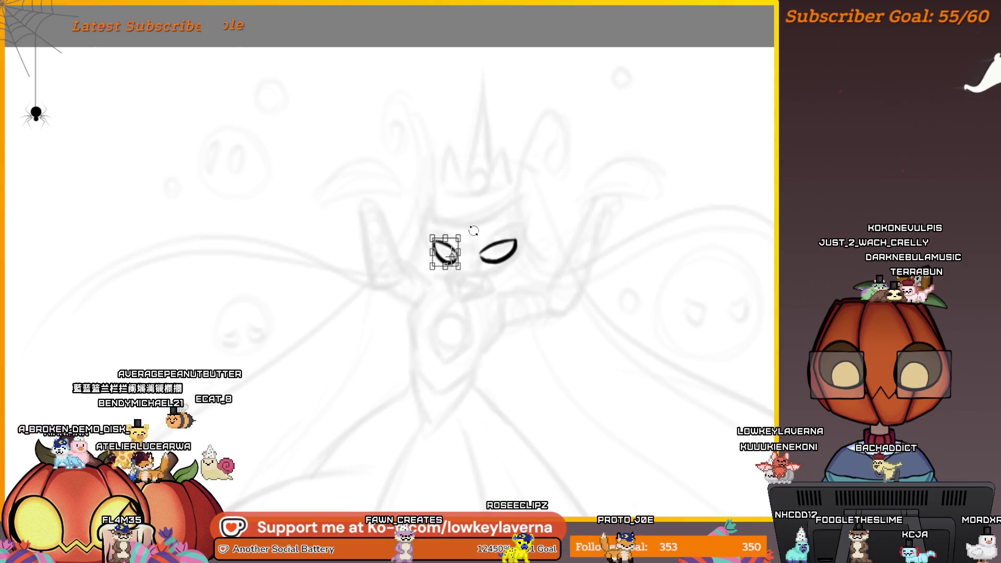
key("ctrl+z")
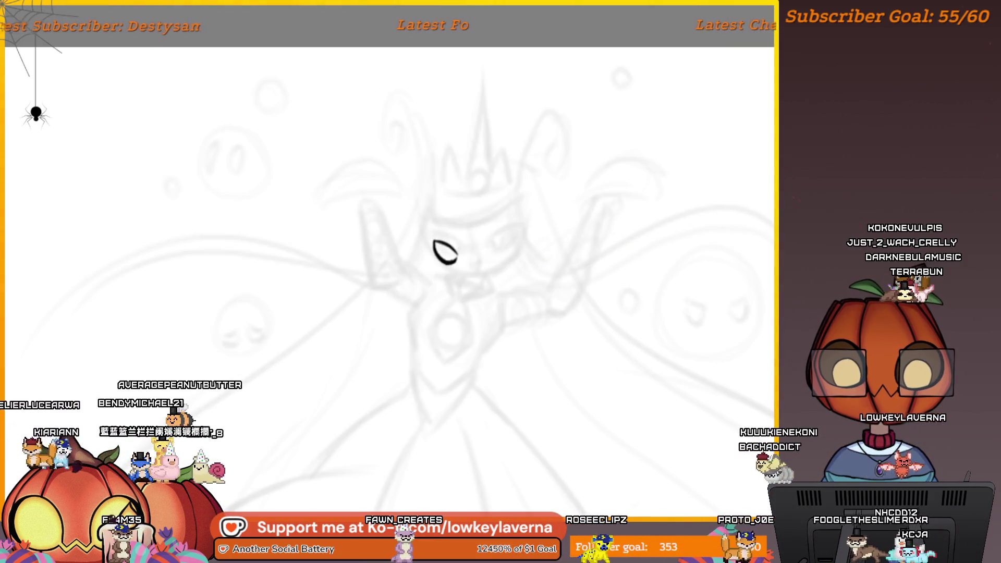
key("ctrl+y")
left_click_drag(500, 256, 499, 253)
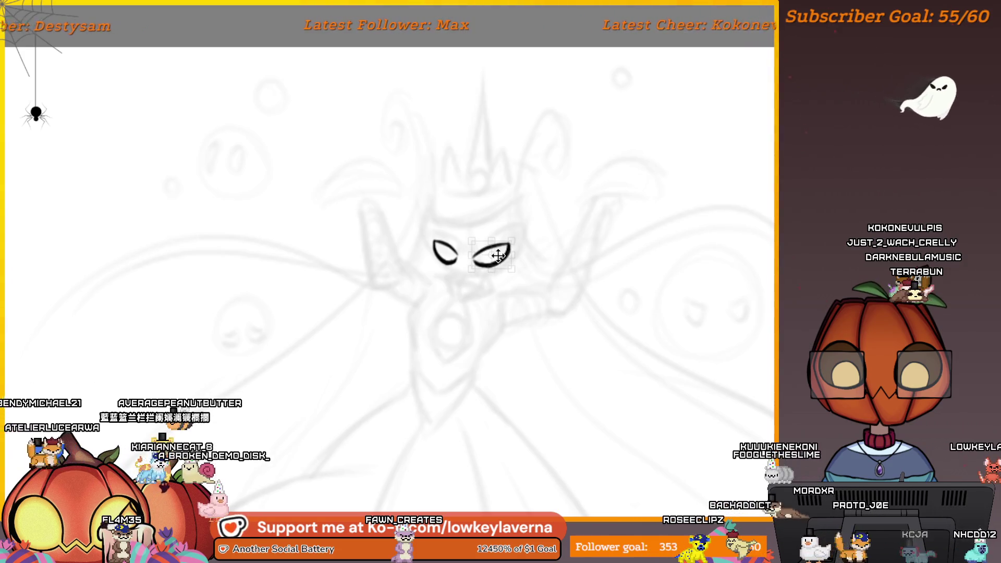
scroll(521, 261, "down", 5)
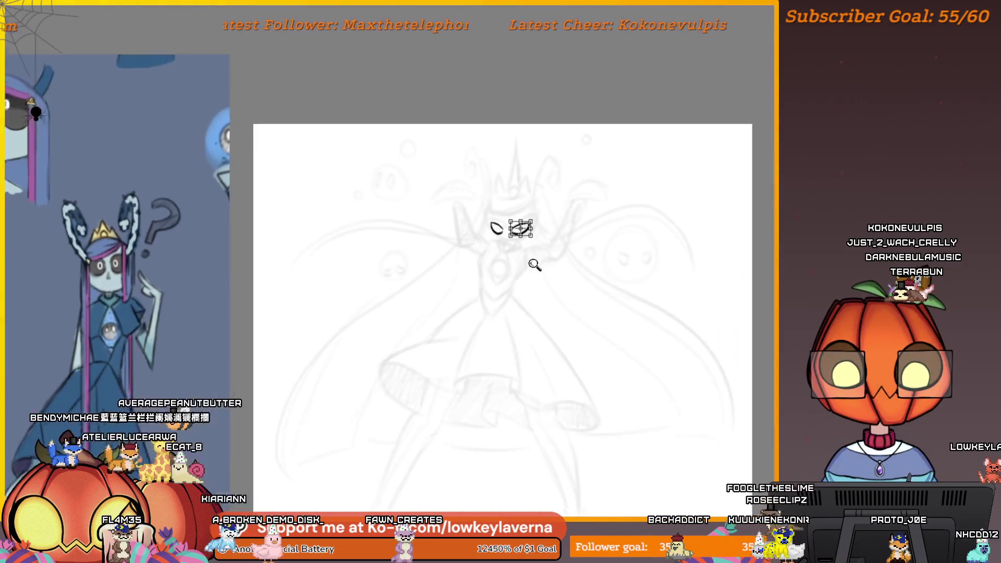
scroll(523, 221, "up", 6)
left_click_drag(522, 221, 523, 222)
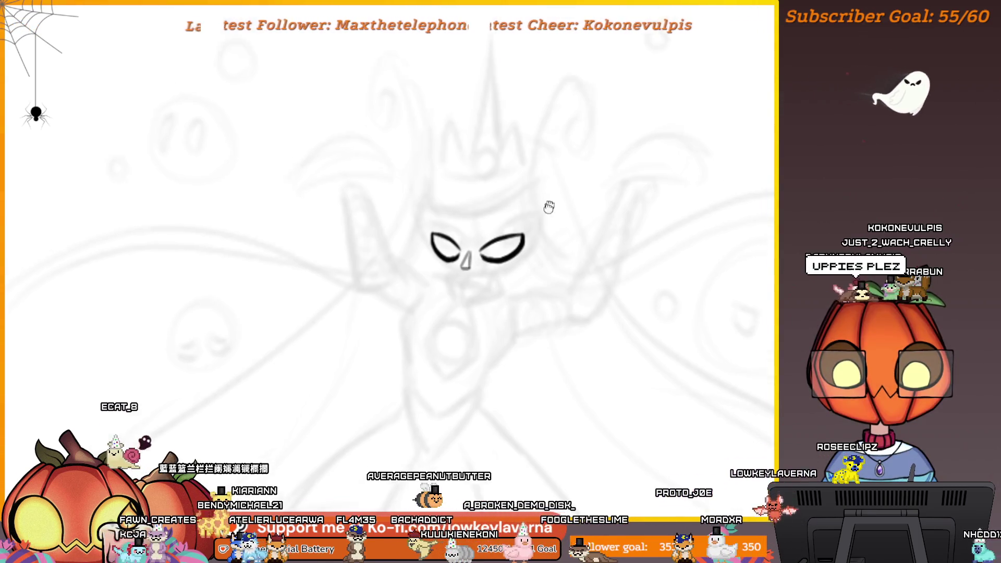
mouse_move(547, 205)
left_mouse_down()
mouse_move(472, 259)
mouse_move(518, 312)
left_mouse_up()
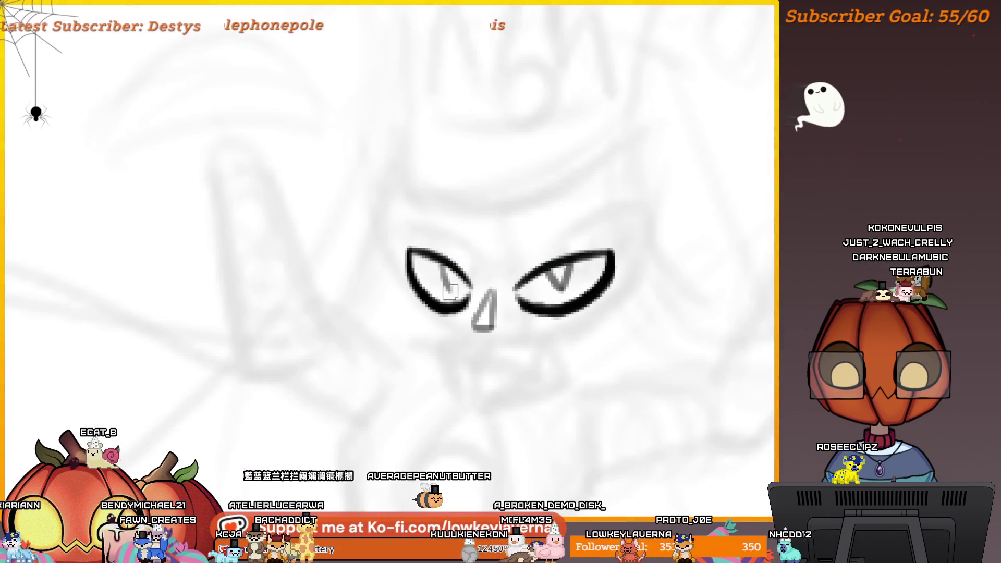
key("ctrl+0")
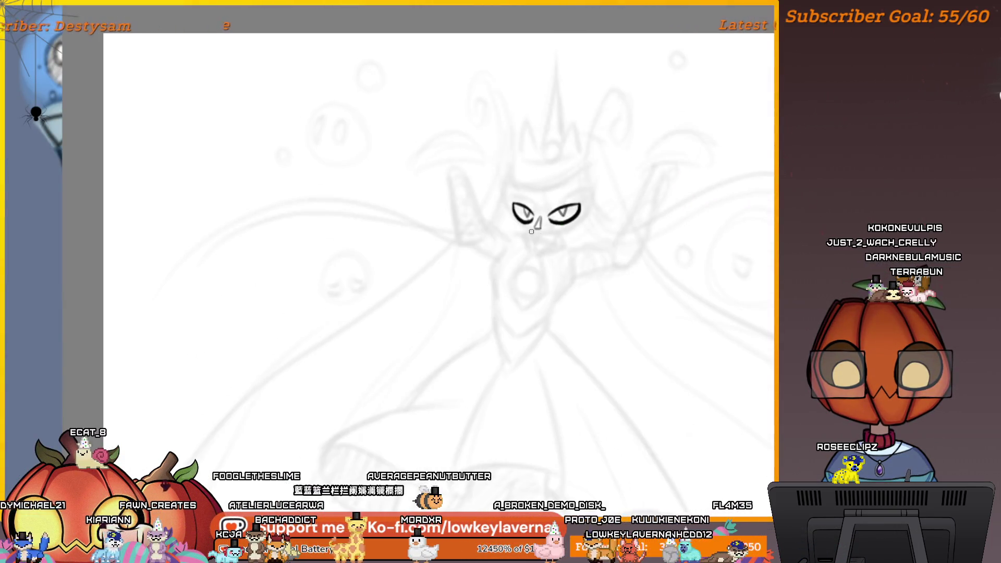
Step: Sketch two attempts at the jaw outline and undo both
mouse_move(605, 208)
left_mouse_down()
mouse_move(570, 235)
mouse_move(634, 176)
left_mouse_up()
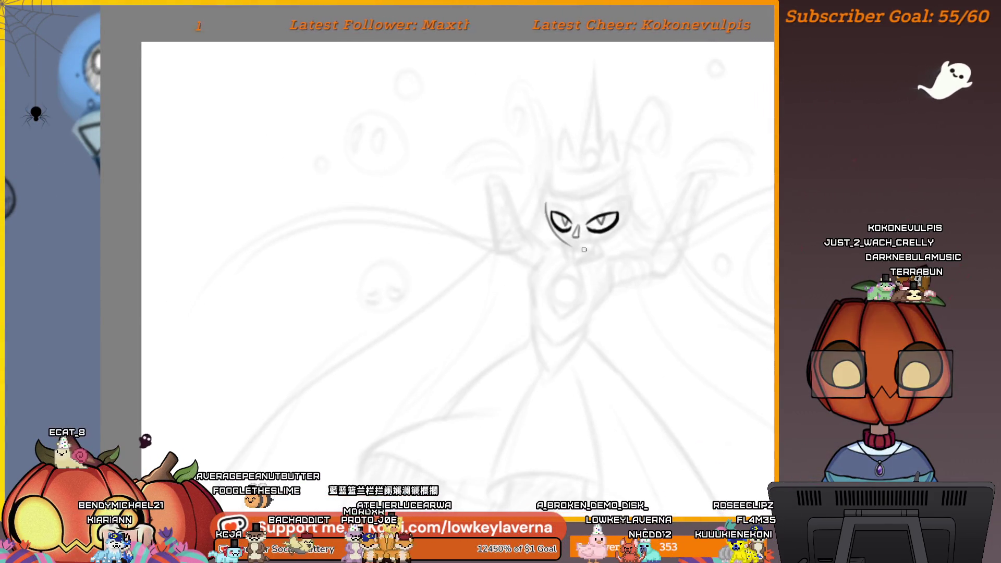
scroll(574, 142, "up", 5)
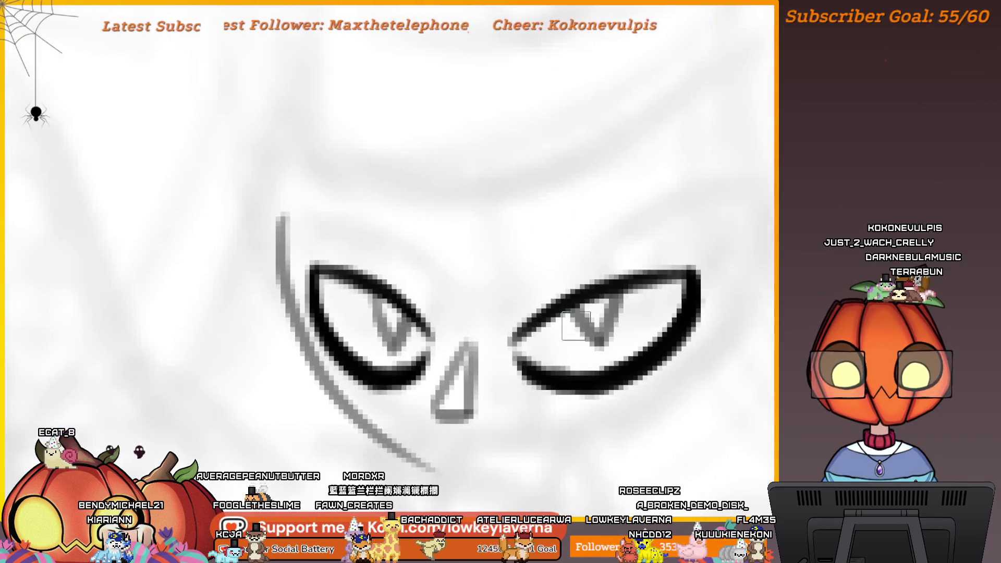
scroll(654, 76, "down", 2)
left_click_drag(672, 258, 684, 239)
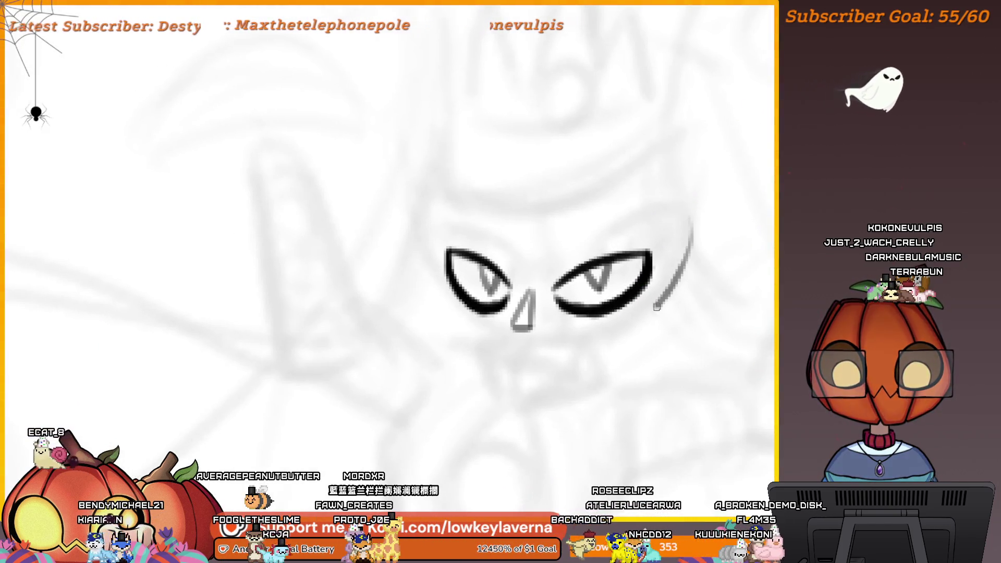
left_click_drag(657, 307, 415, 215)
key("ctrl+z")
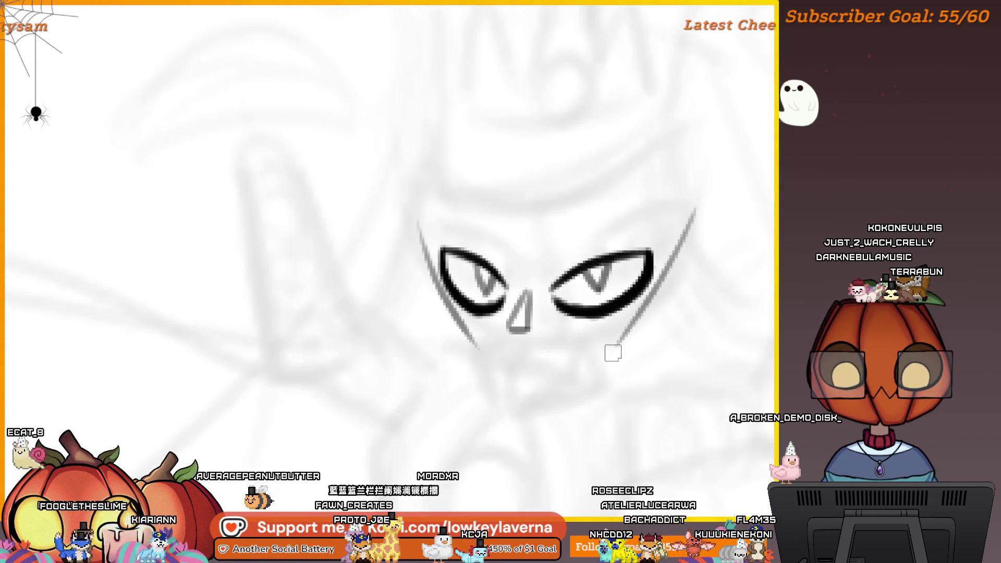
left_click_drag(662, 316, 447, 311)
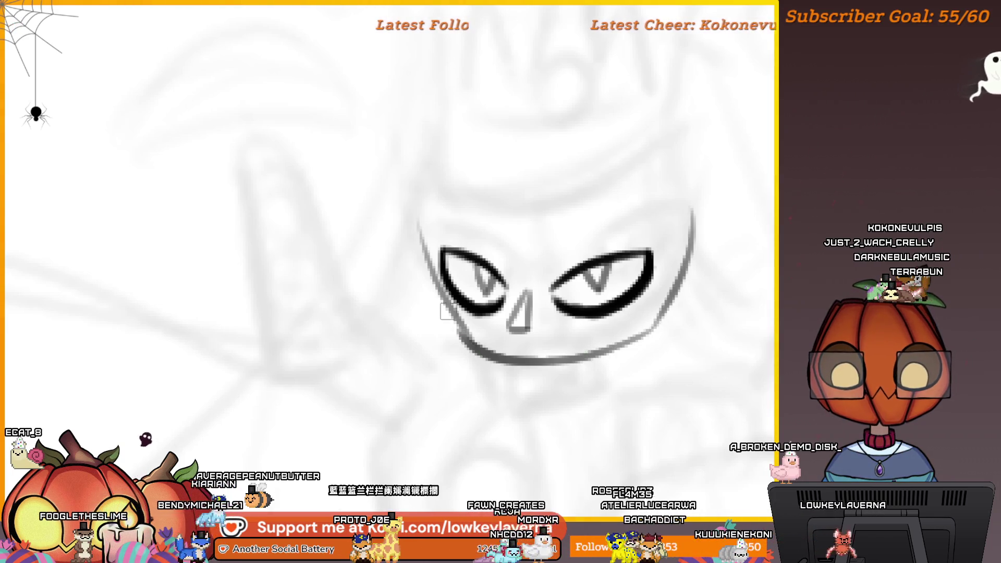
key("ctrl+z")
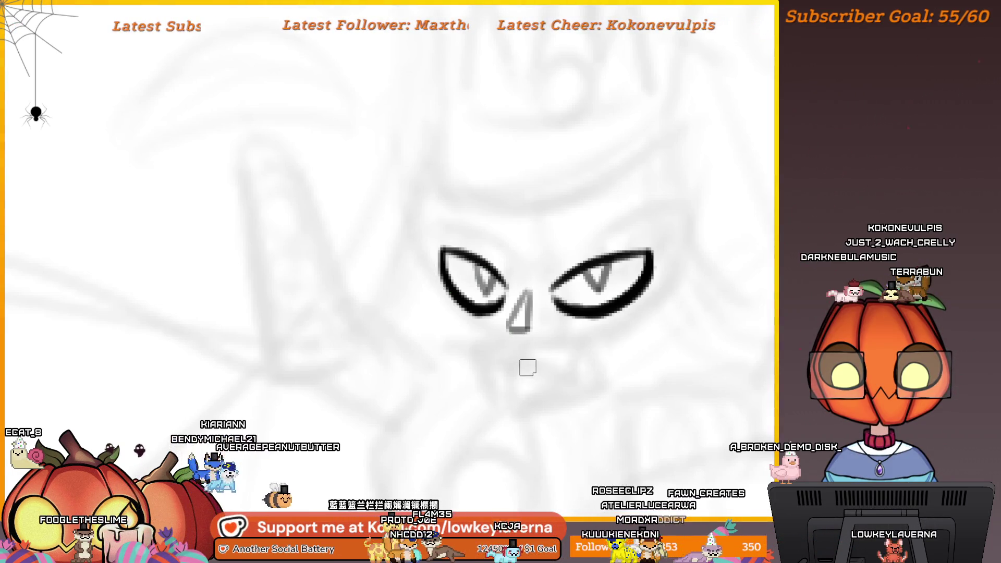
Step: Draw two short strokes below the nose and a curve beside the left eye
left_click_drag(516, 354, 515, 382)
left_click_drag(567, 352, 572, 381)
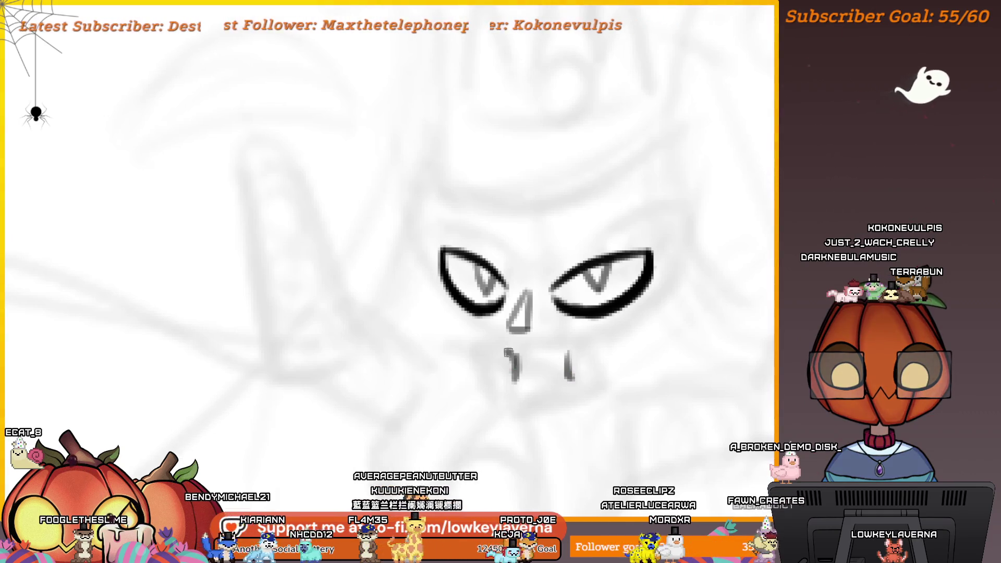
left_click_drag(508, 353, 403, 215)
key("ctrl+z")
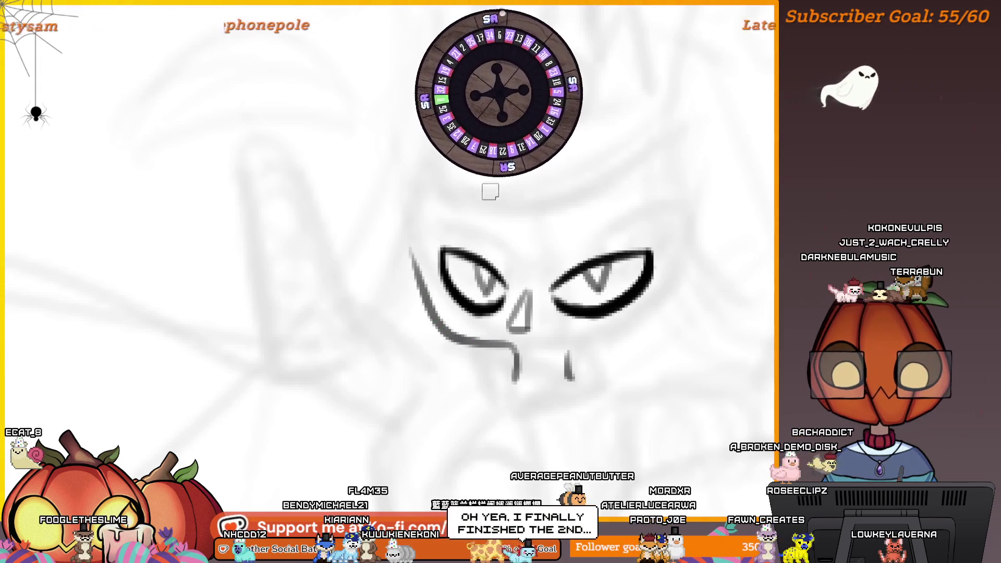
left_click_drag(408, 217, 513, 363)
scroll(396, 205, "down", 5)
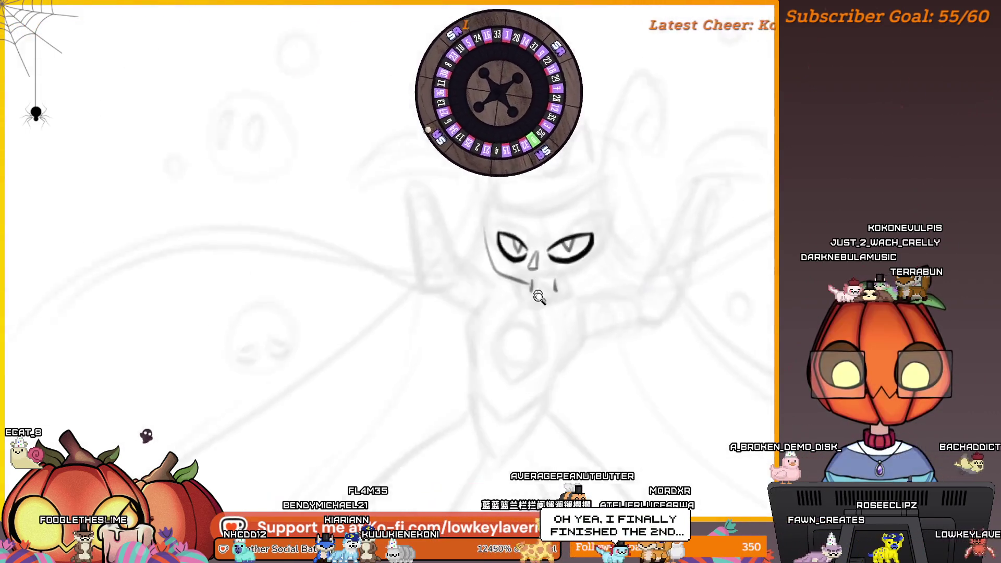
Step: Add a short stroke to the left of the left eye and recentre on the face
scroll(396, 205, "down", 5)
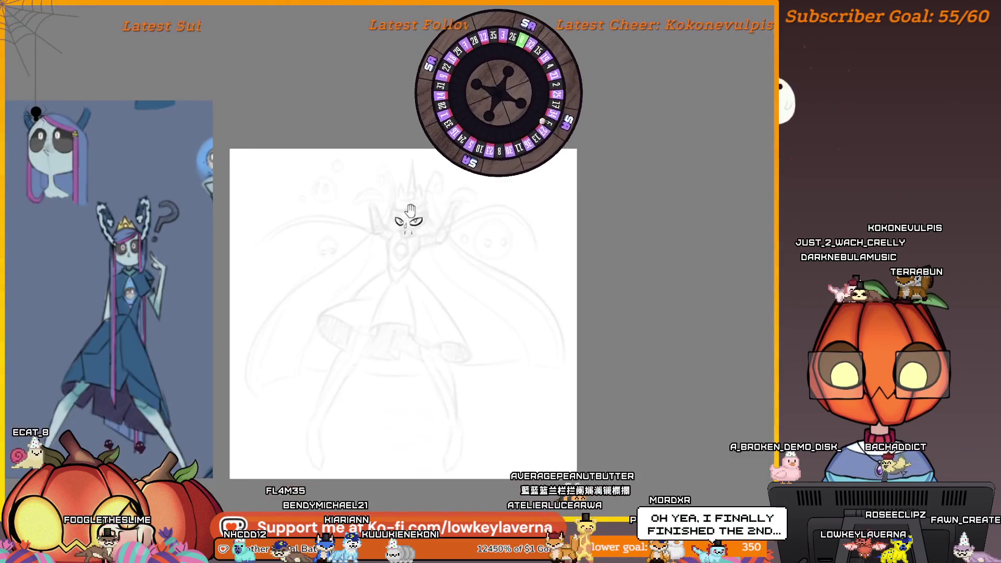
scroll(388, 163, "up", 5)
left_click_drag(388, 163, 396, 184)
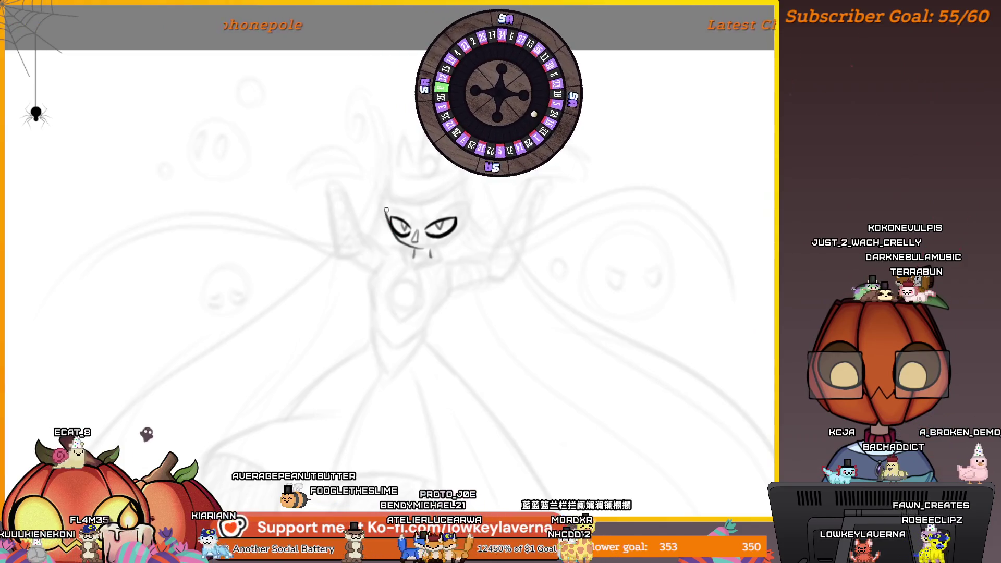
left_click_drag(385, 206, 388, 223)
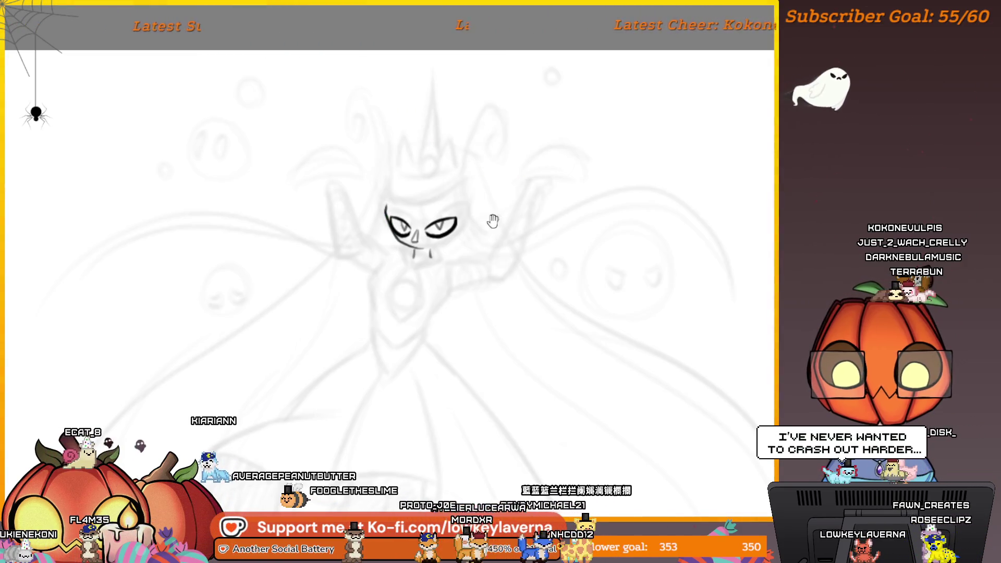
left_click_drag(492, 221, 560, 270)
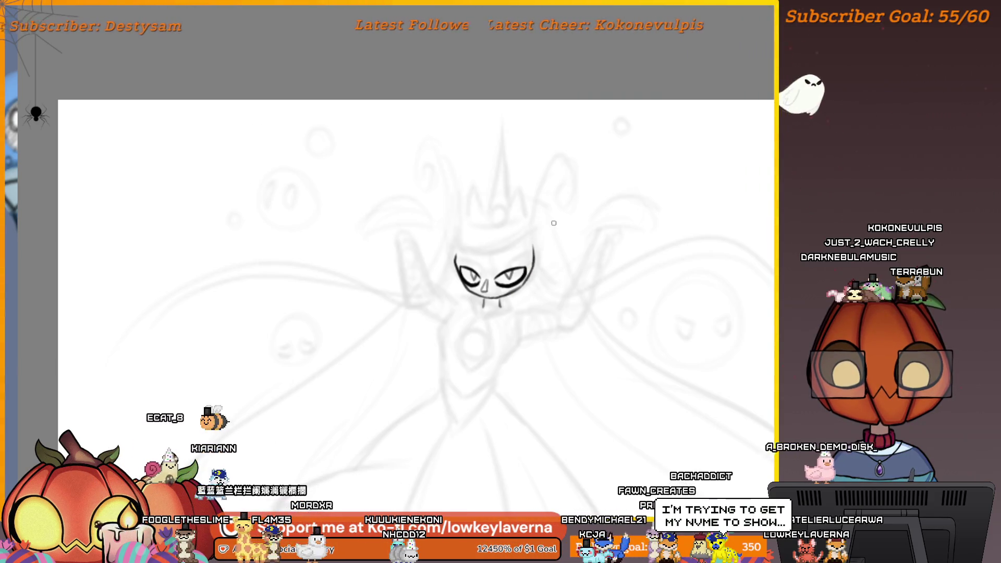
Step: Draw a freehand lasso around both inked eyes to select them
scroll(535, 240, "up", 5)
scroll(561, 297, "down", 6)
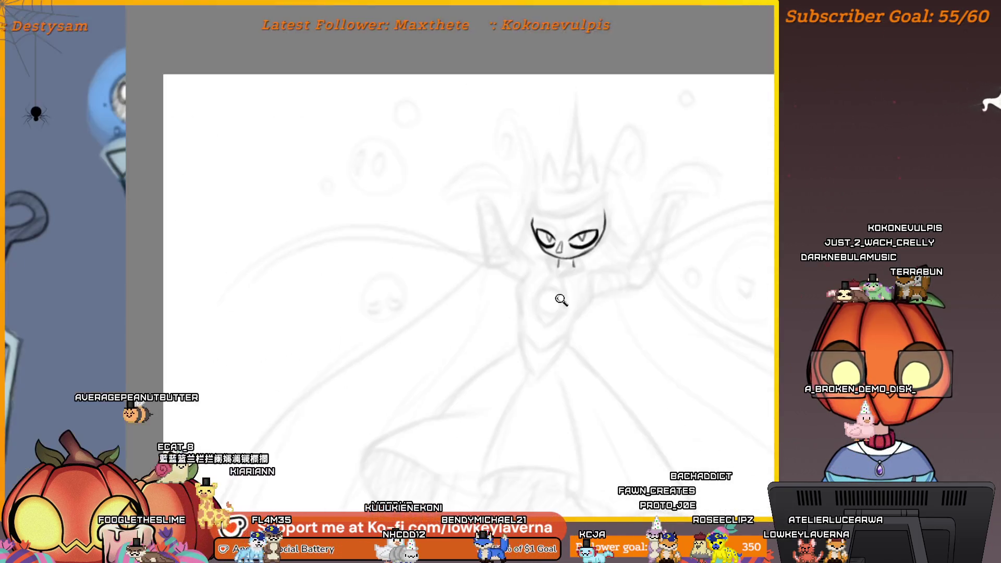
scroll(499, 156, "down", 3)
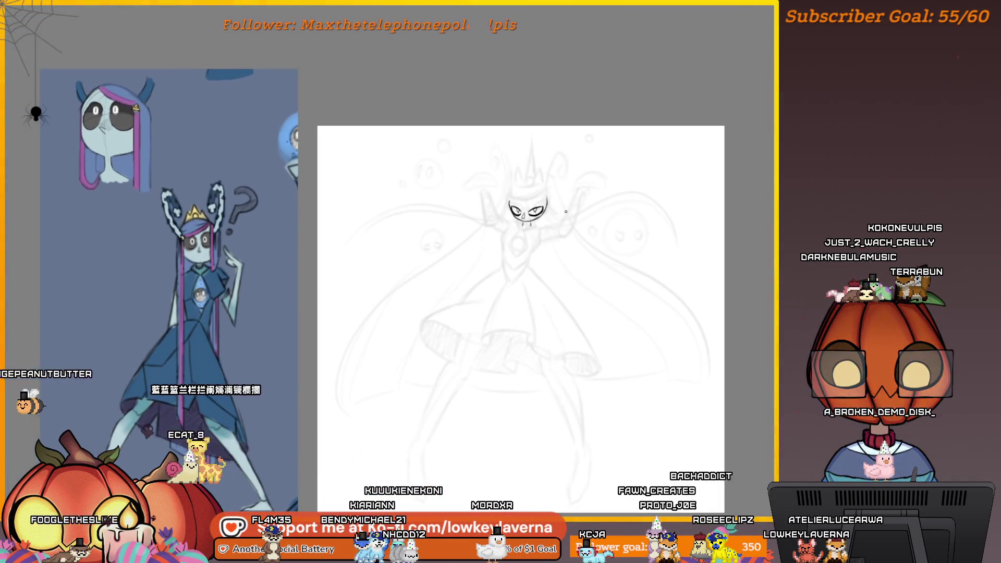
scroll(513, 230, "up", 3)
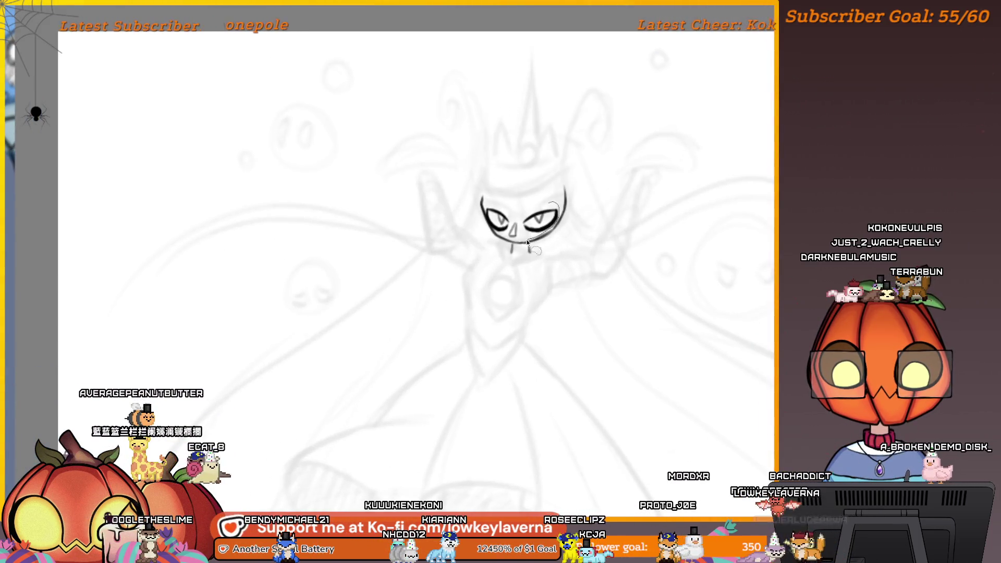
mouse_move(554, 228)
left_mouse_down()
mouse_move(488, 226)
mouse_move(558, 205)
left_mouse_up()
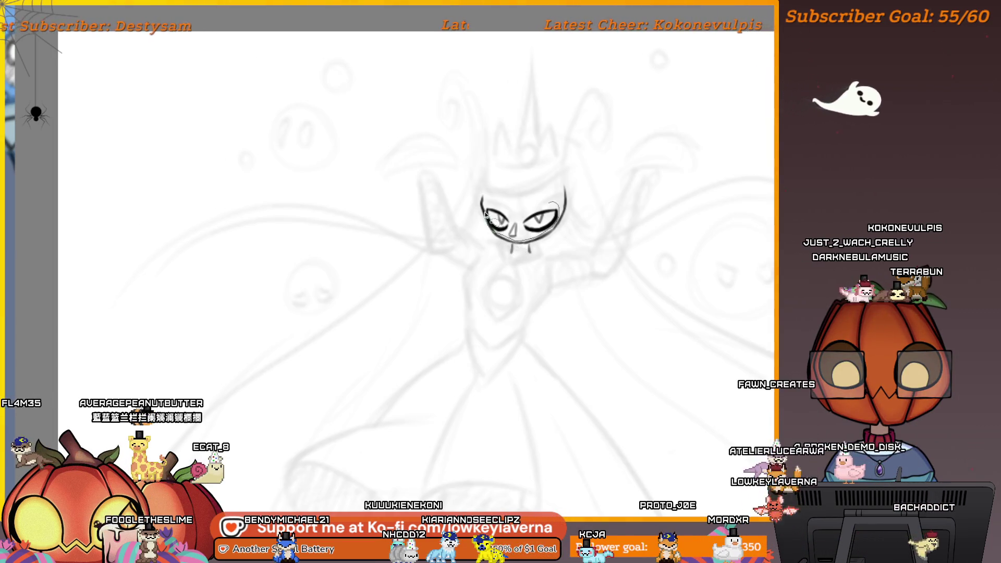
left_click_drag(675, 288, 641, 323)
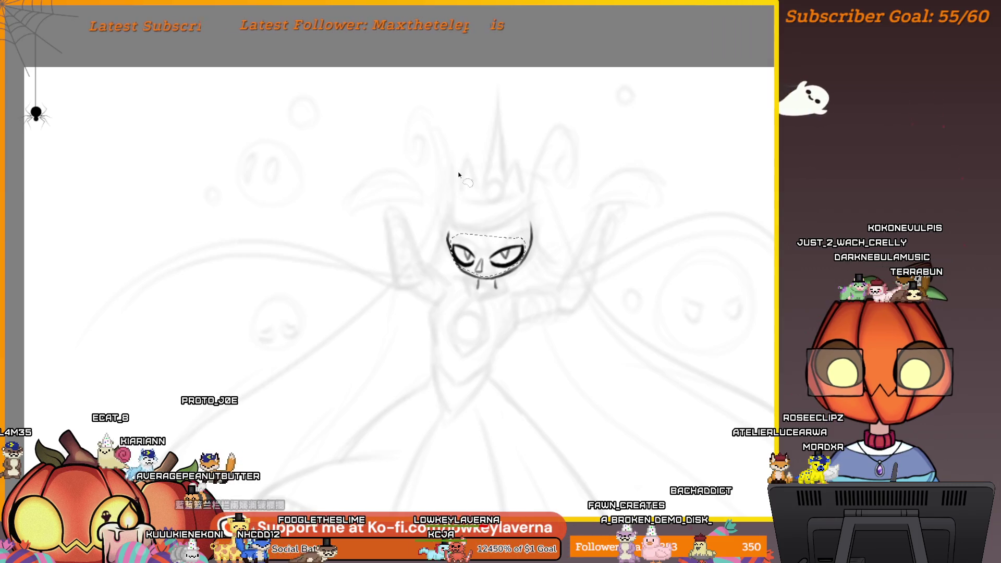
key("ctrl+t")
Step: Rotate the selected eyes slightly counter-clockwise and apply the transform
left_click(494, 231, "ctrl")
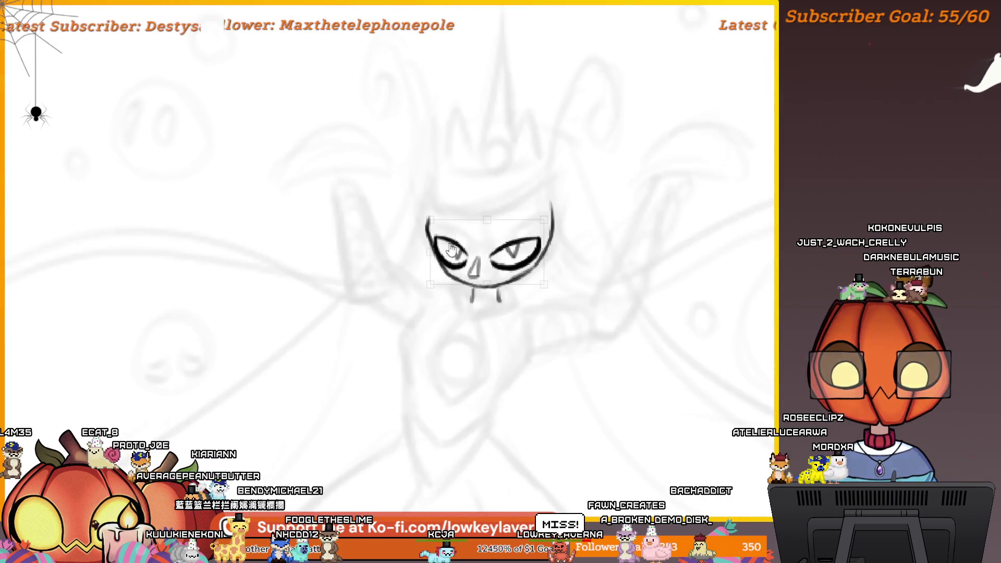
mouse_move(558, 259)
left_mouse_down()
mouse_move(539, 243)
mouse_move(545, 267)
left_mouse_up()
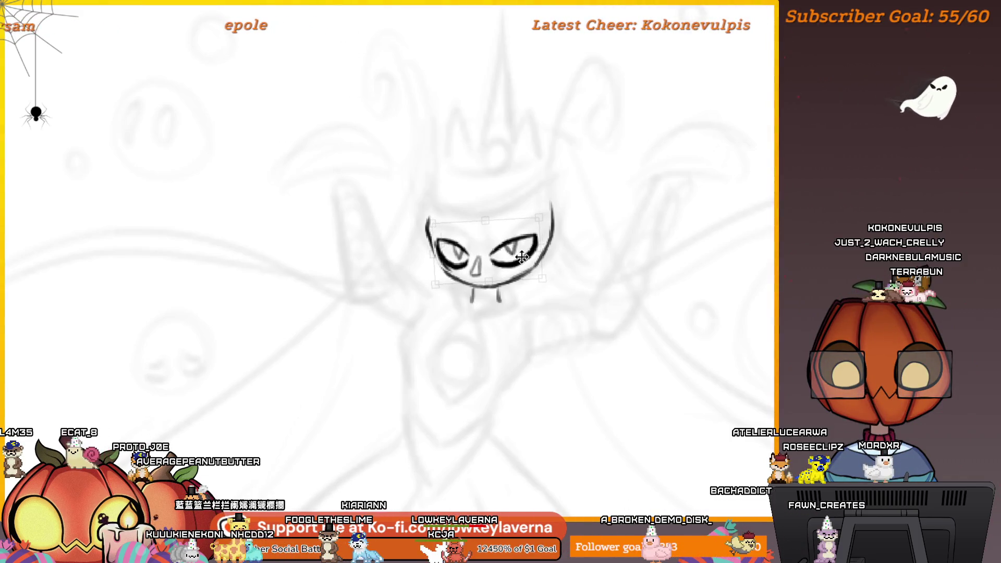
key("Return")
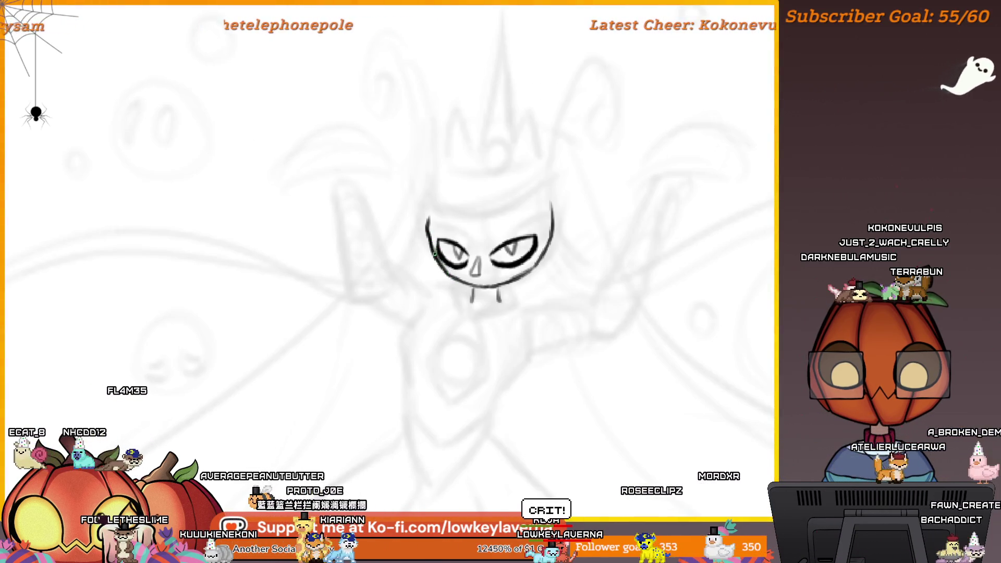
scroll(531, 180, "down", 3)
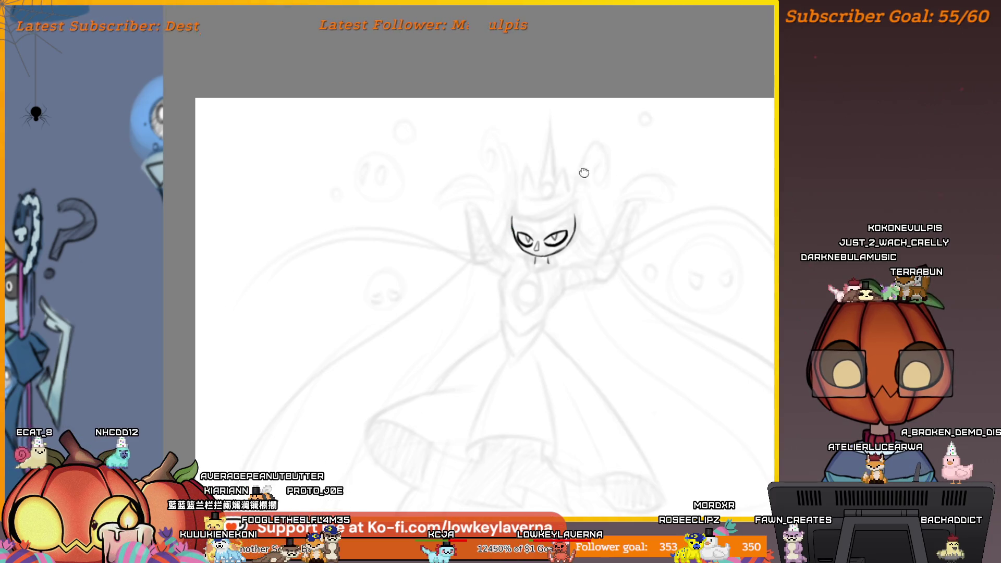
Step: Extend the left head line upward and thicken the outer edge of the left eye
scroll(584, 173, "up", 5)
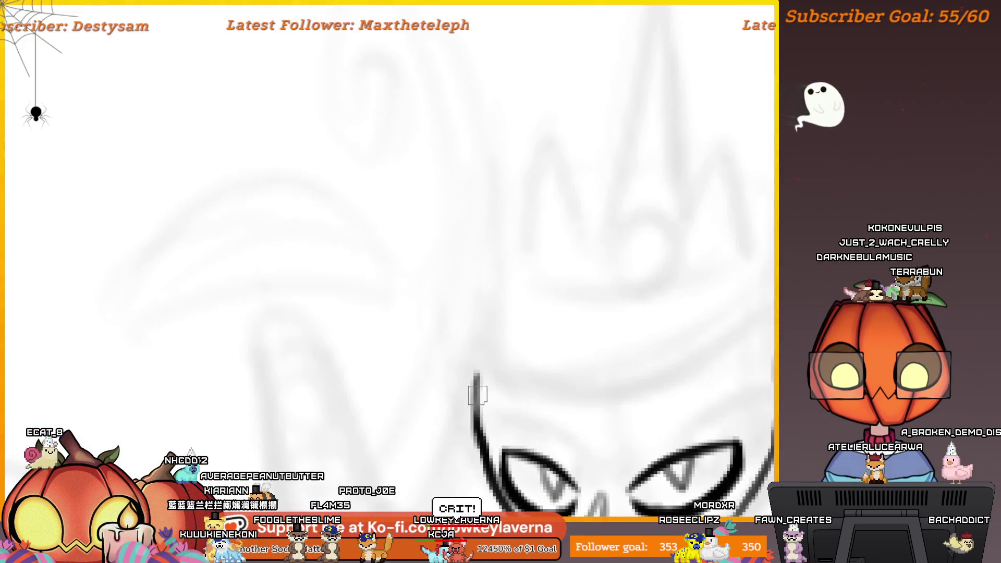
left_click_drag(477, 396, 467, 256)
key("ctrl+z")
left_click_drag(489, 458, 485, 321)
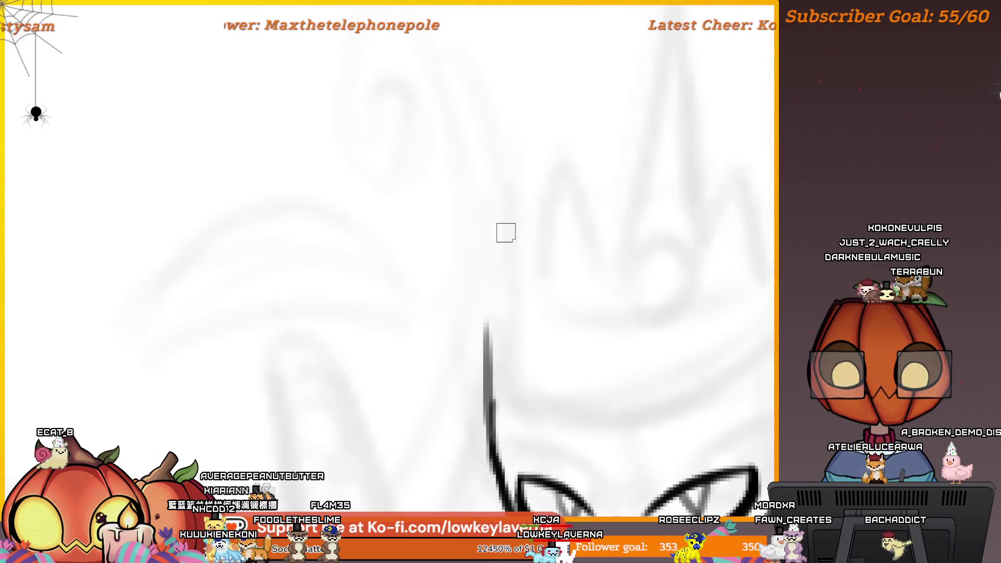
scroll(569, 250, "down", 5)
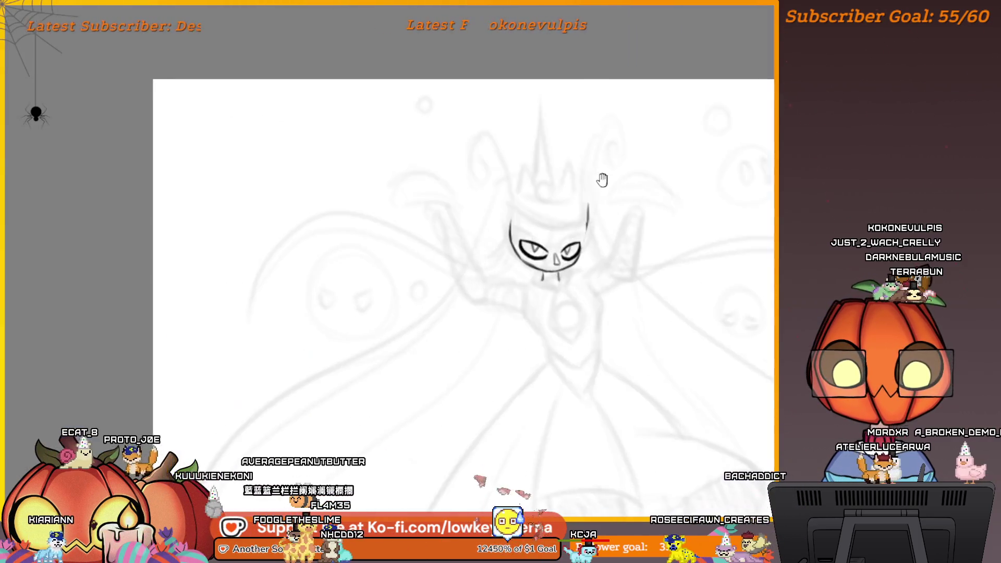
left_click_drag(602, 179, 674, 209)
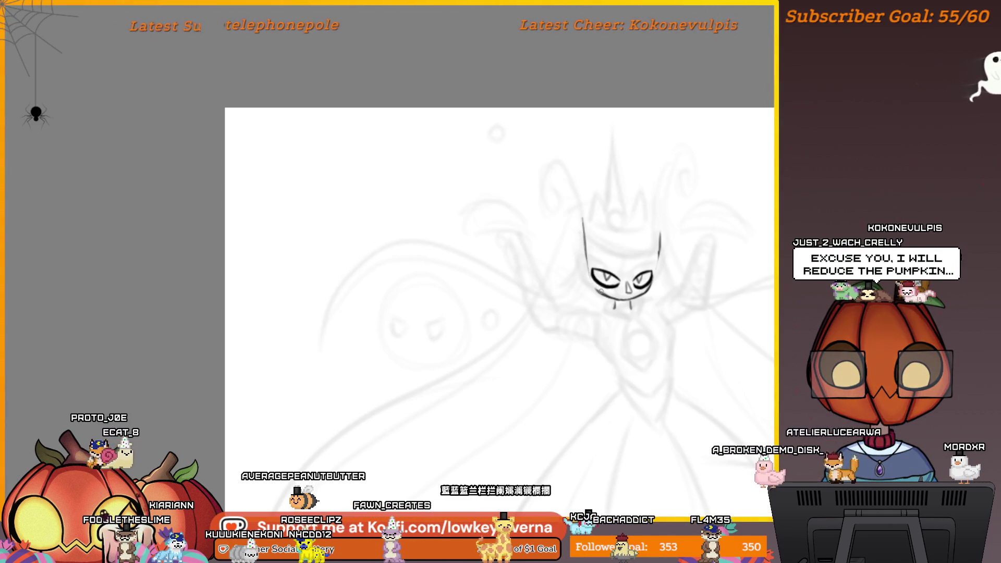
left_click_drag(592, 272, 597, 290)
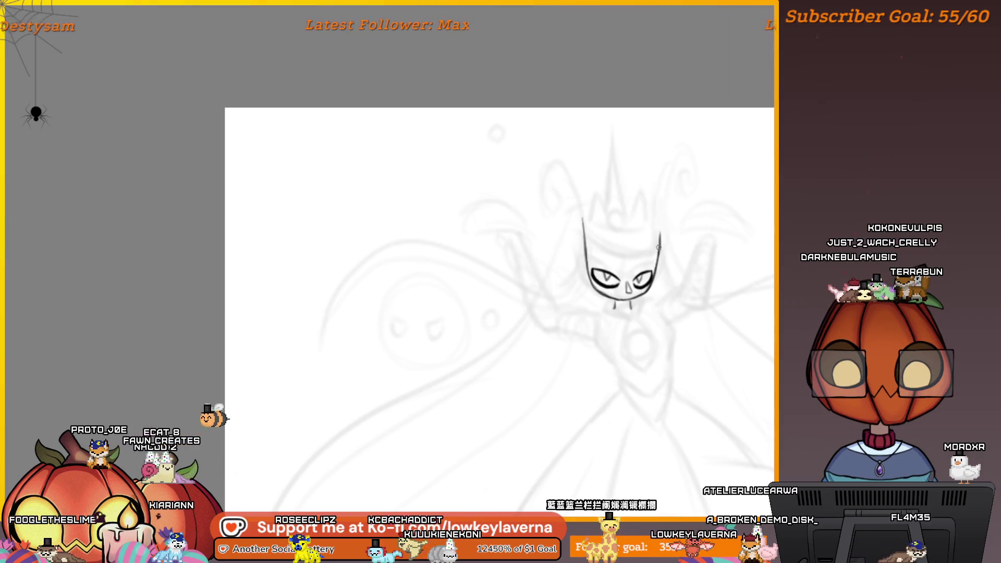
Step: Mirror the view to check the drawing and enlarge the face slightly
scroll(654, 259, "down", 3)
mouse_move(654, 259)
left_mouse_down()
mouse_move(540, 288)
mouse_move(553, 354)
mouse_move(476, 369)
mouse_move(482, 422)
left_mouse_up()
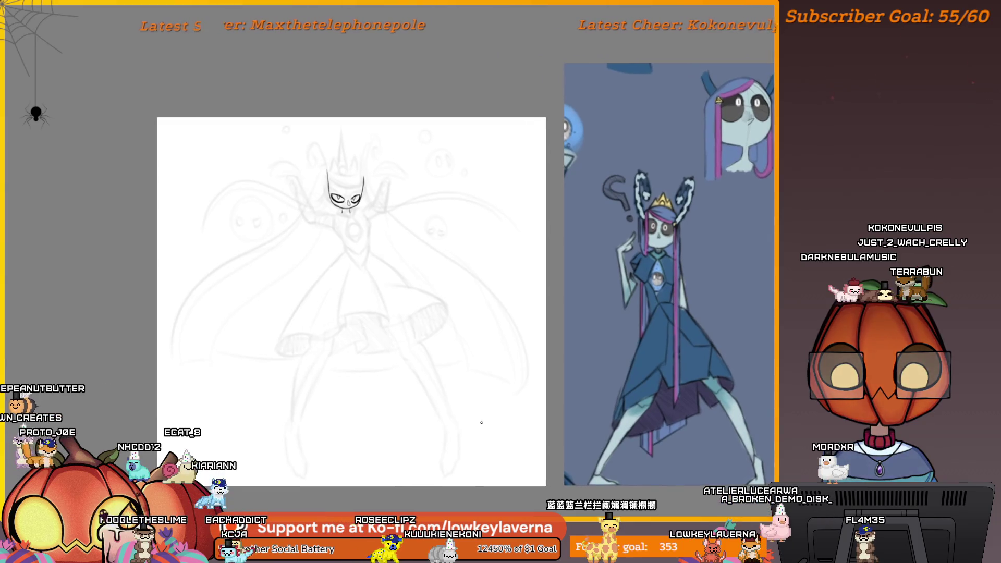
key("m")
left_click_drag(407, 266, 594, 282)
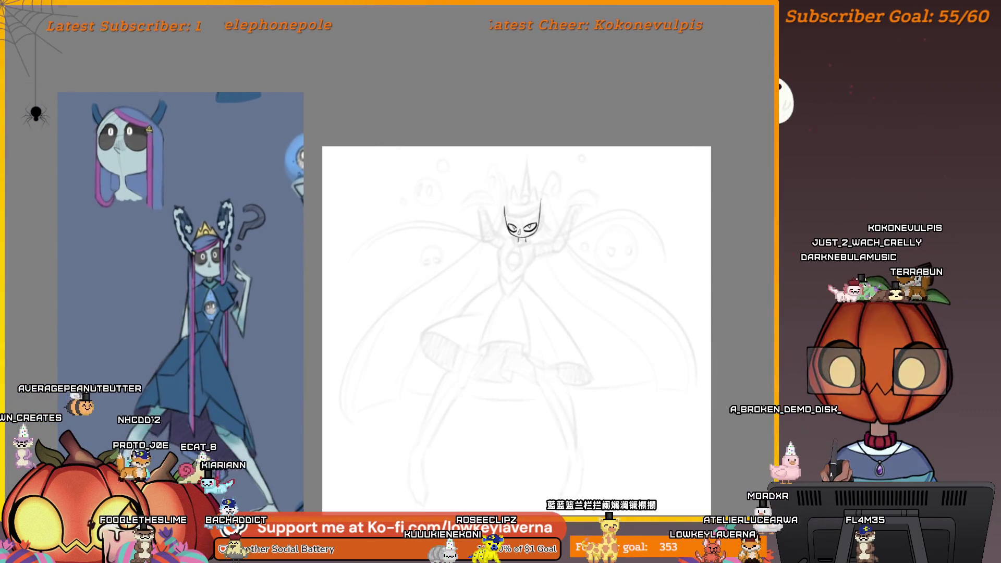
key("ctrl+t")
left_click_drag(540, 240, 548, 251)
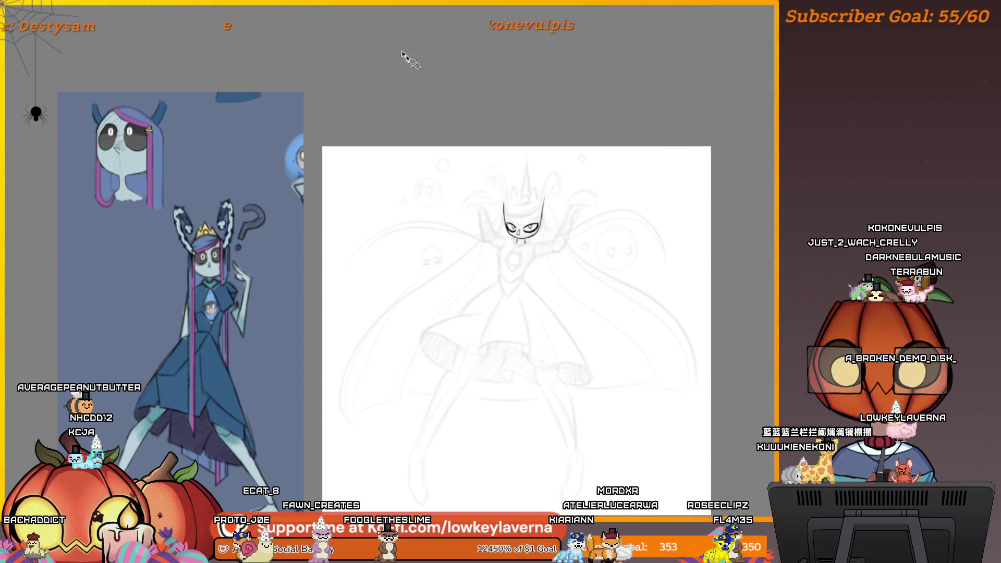
Step: Draw a second line inside the curled antenna hook, then undo the last ink stroke
scroll(429, 342, "up", 5)
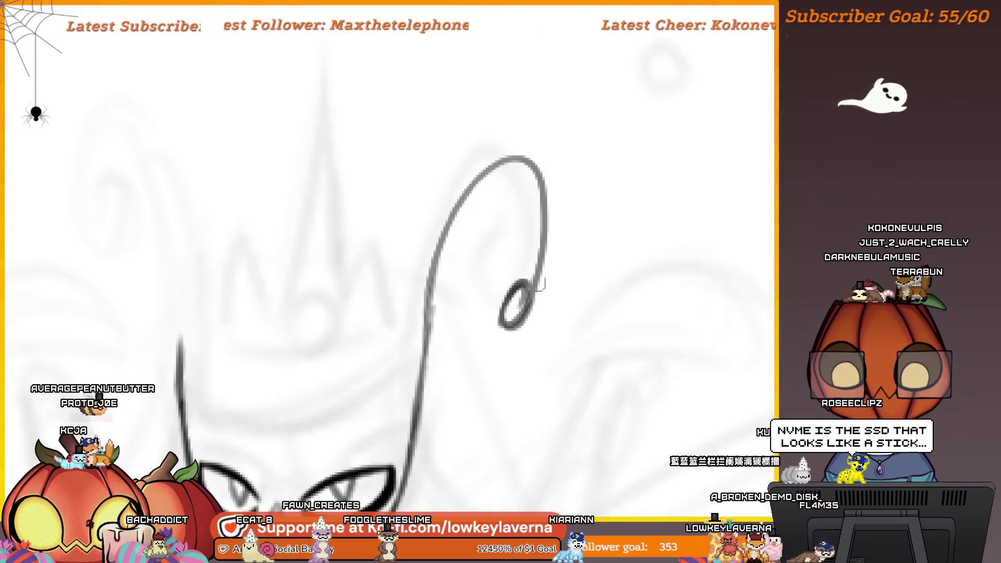
mouse_move(521, 224)
left_mouse_down()
mouse_move(527, 245)
mouse_move(575, 271)
left_mouse_up()
left_click_drag(563, 319, 555, 227)
left_click_drag(532, 271, 581, 219)
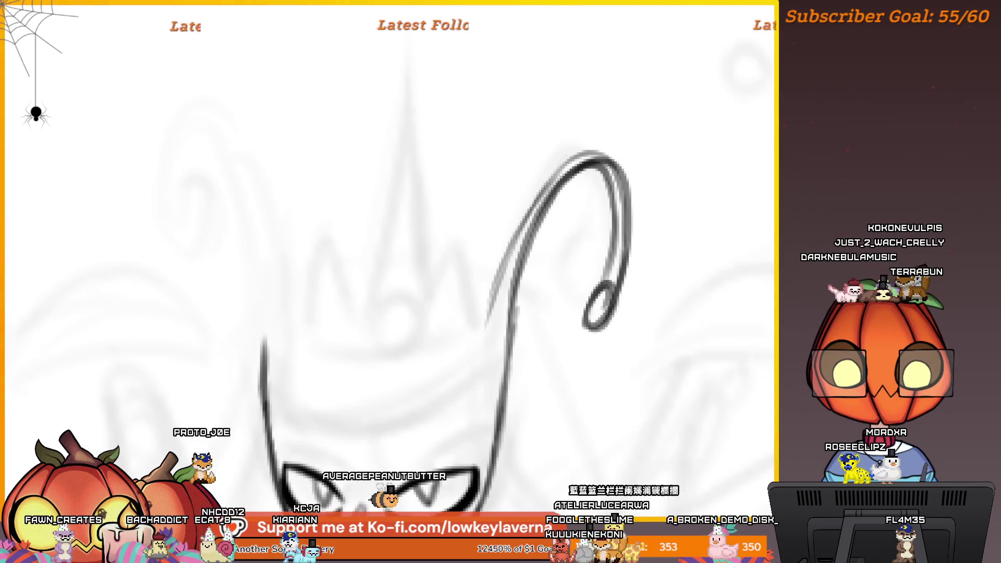
left_click_drag(565, 251, 625, 254)
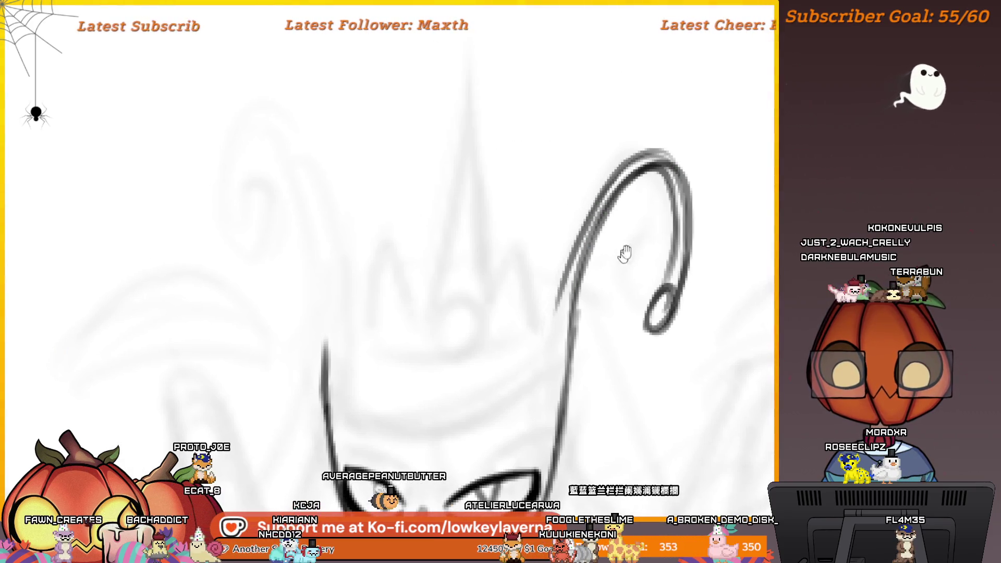
scroll(576, 295, "down", 5)
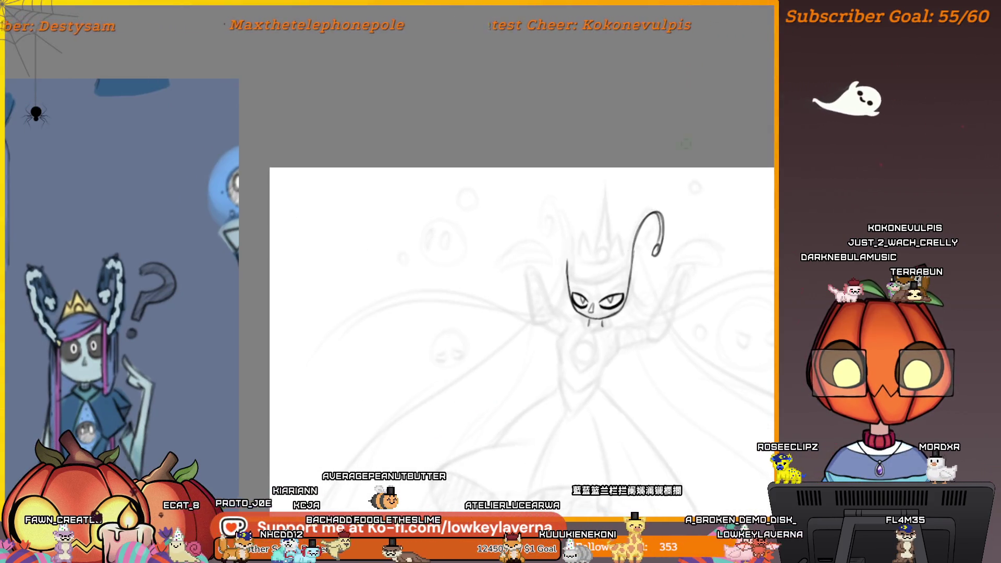
scroll(629, 299, "down", 3)
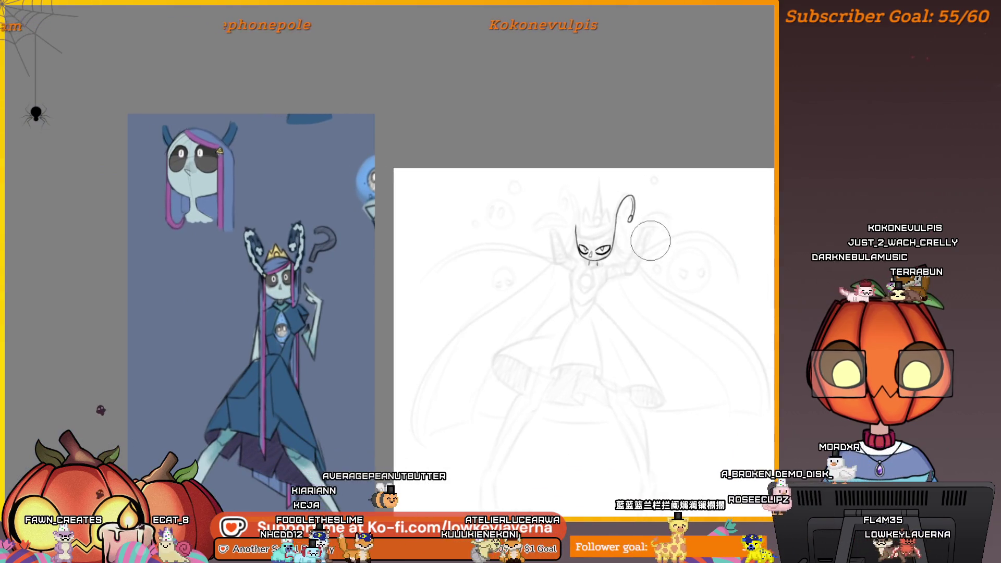
key("ctrl+z")
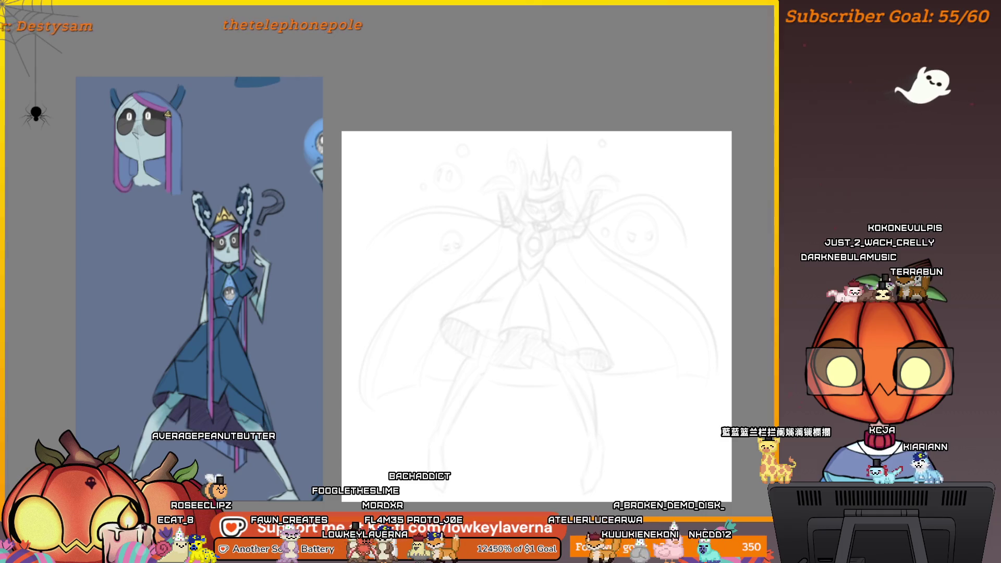
Step: Open the File menu and close it without choosing a command
key("alt+f")
key("Escape")
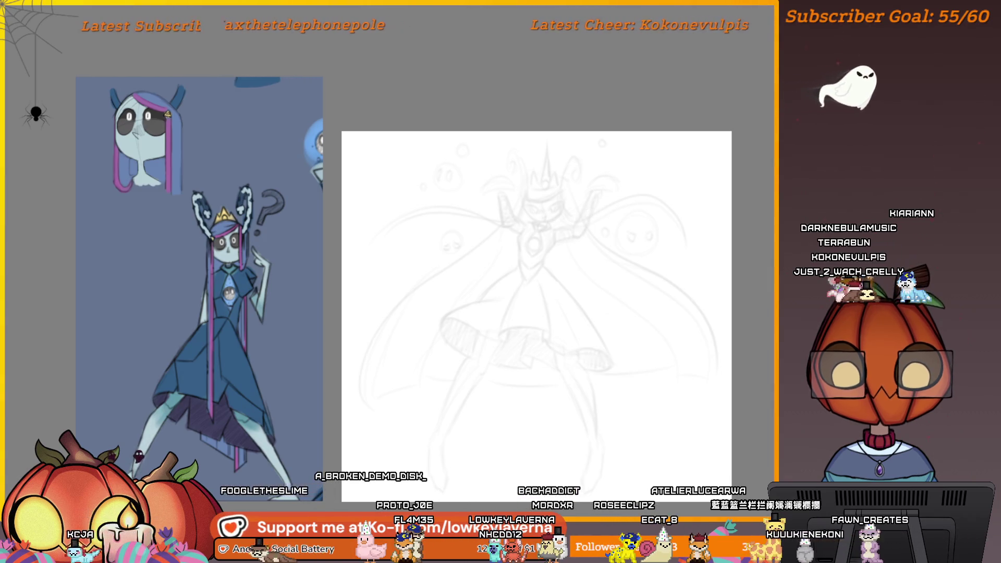
Step: Resize the whole sketch with a free transform and apply it
key("ctrl+t")
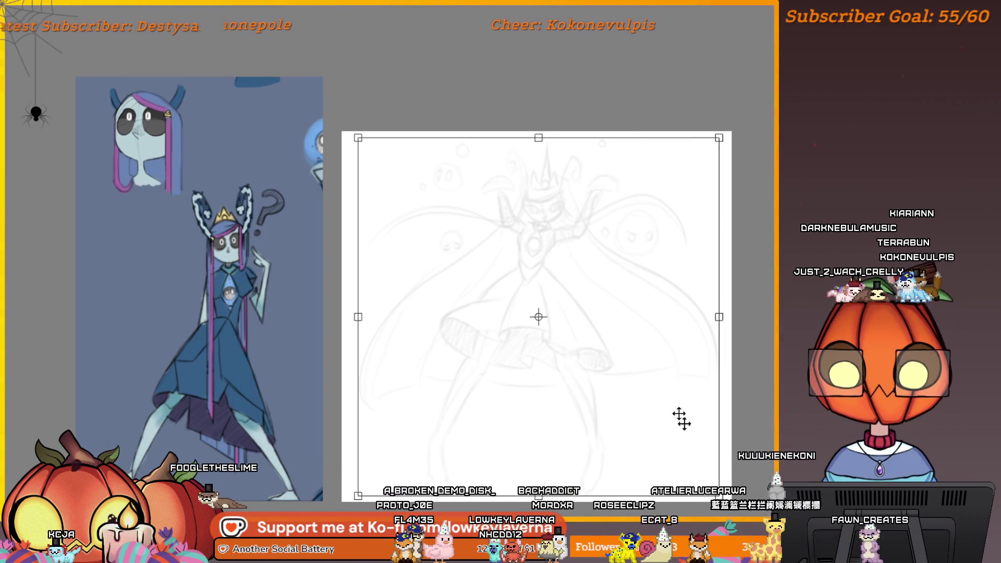
left_click_drag(729, 500, 645, 442)
key("ctrl+minus")
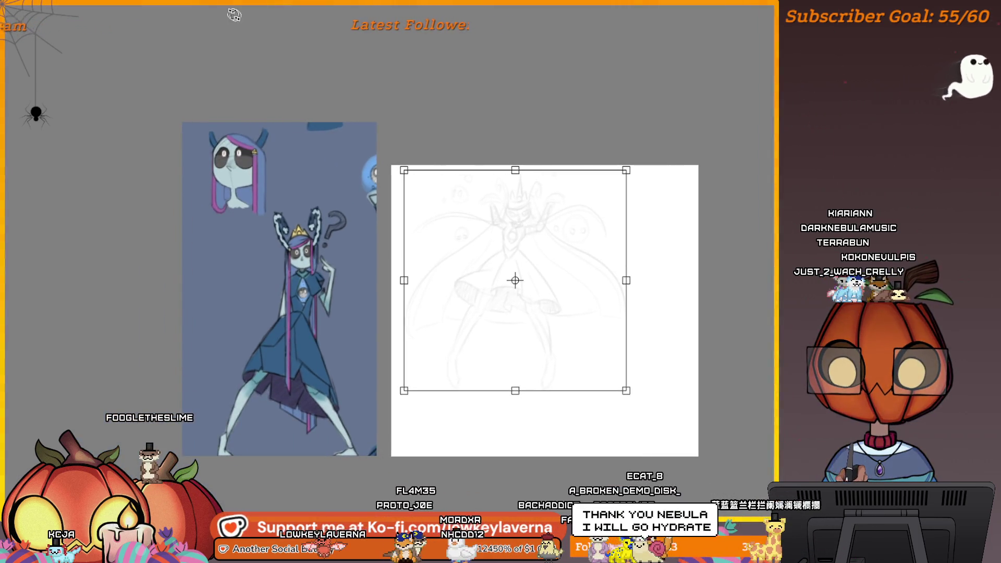
key("Return")
Step: Crop the canvas to a square area framing the sketch
key("c")
mouse_move(392, 166)
left_mouse_down()
mouse_move(673, 432)
mouse_move(648, 401)
mouse_move(646, 413)
mouse_move(635, 407)
left_mouse_up()
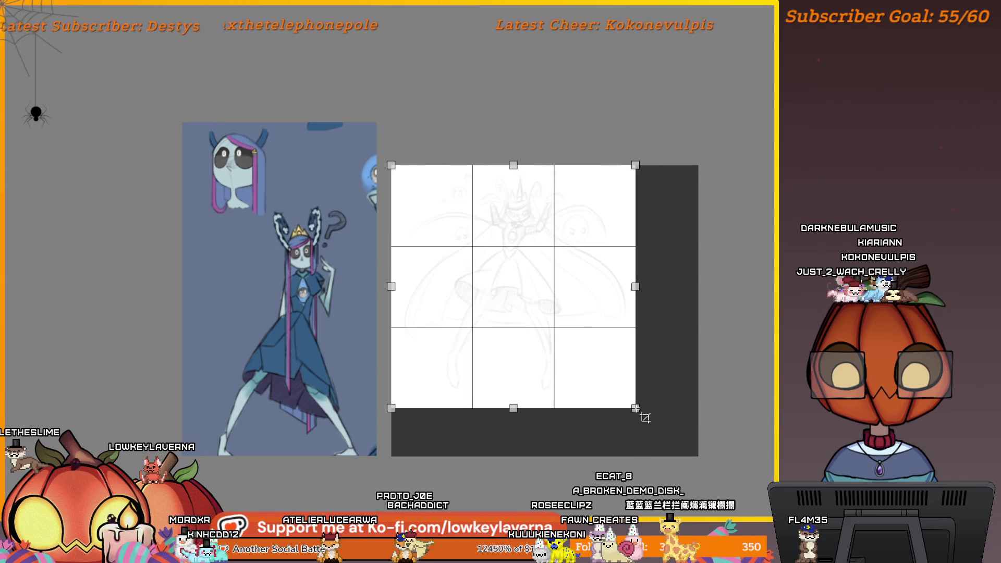
right_click(582, 288)
left_click(611, 301)
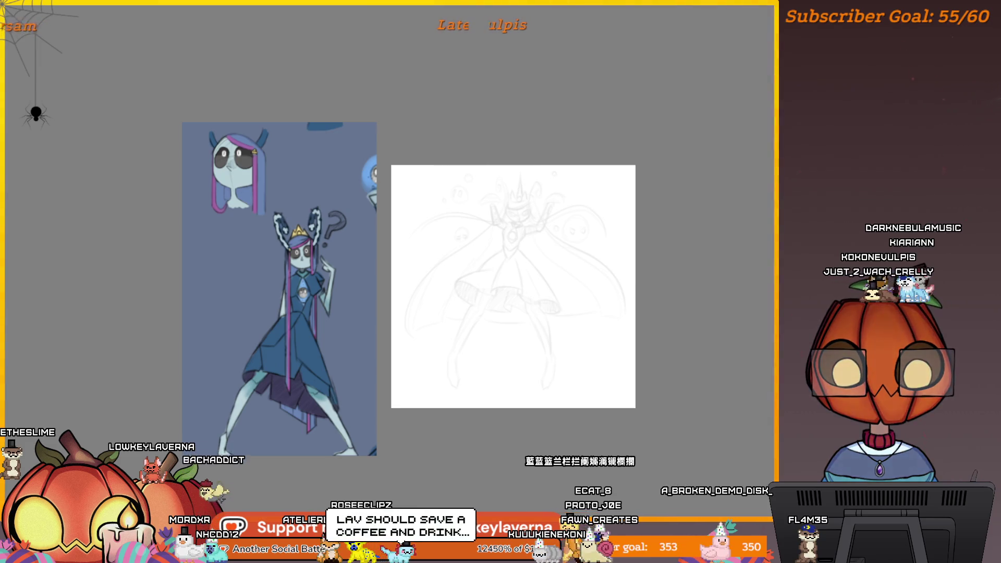
key("ctrl+t")
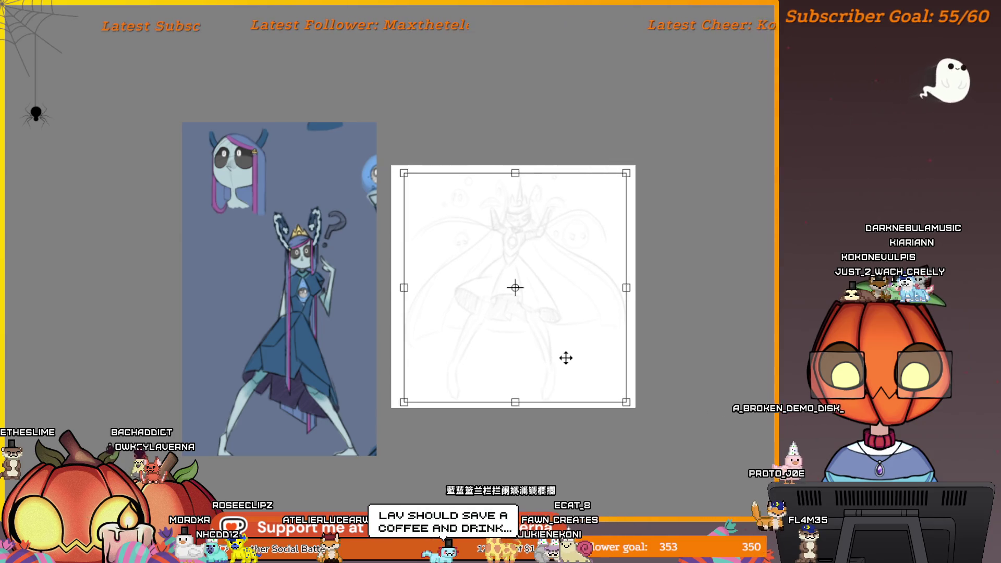
key("Return")
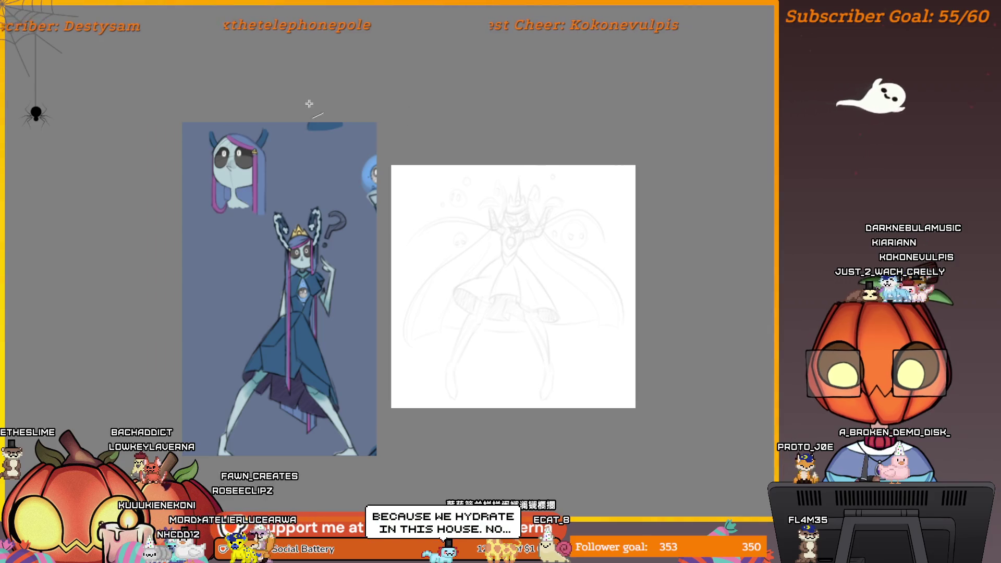
scroll(542, 175, "up", 3)
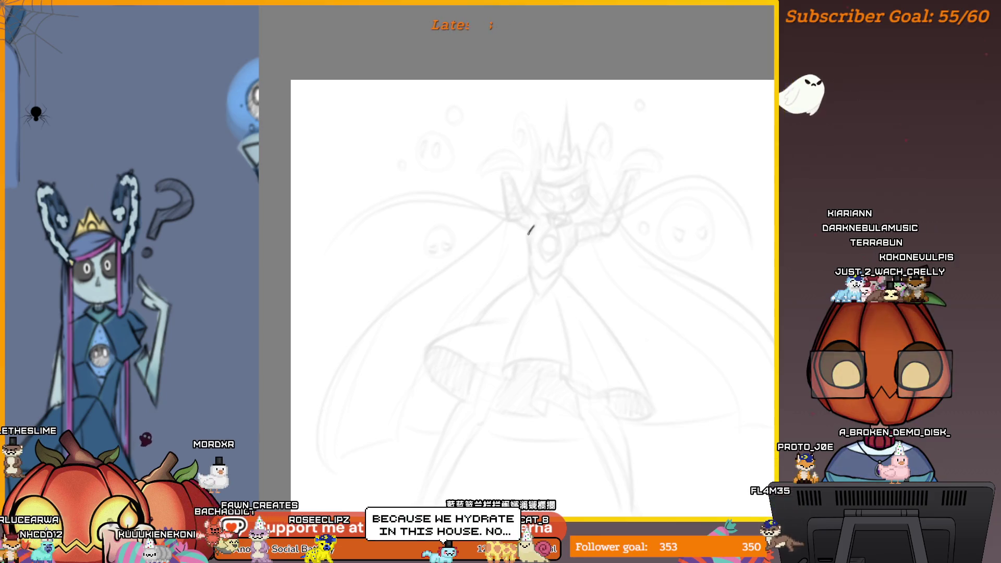
Step: Ink the collar lines and a diagonal chest line, undoing one stray stroke
left_click_drag(533, 226, 528, 245)
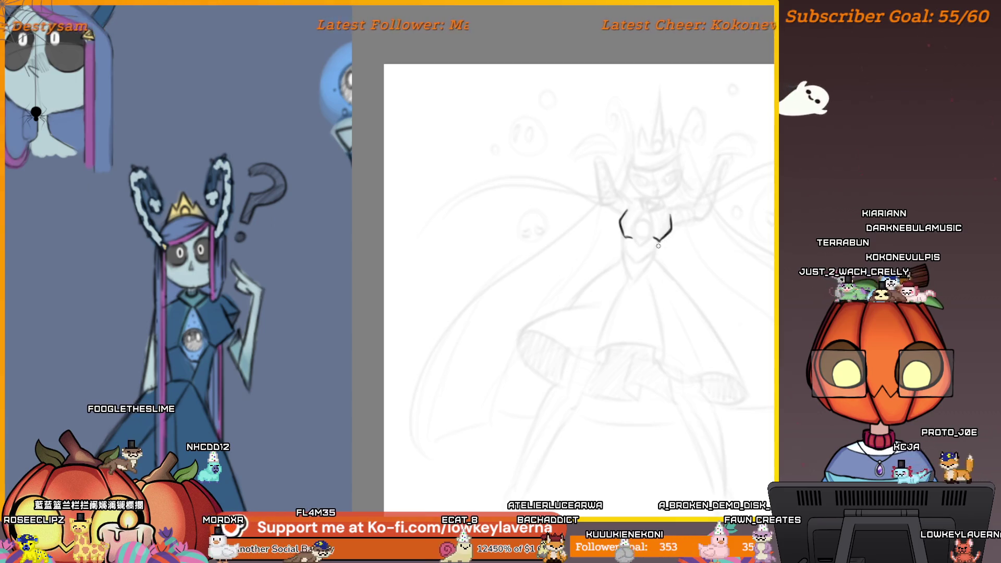
key("ctrl+z")
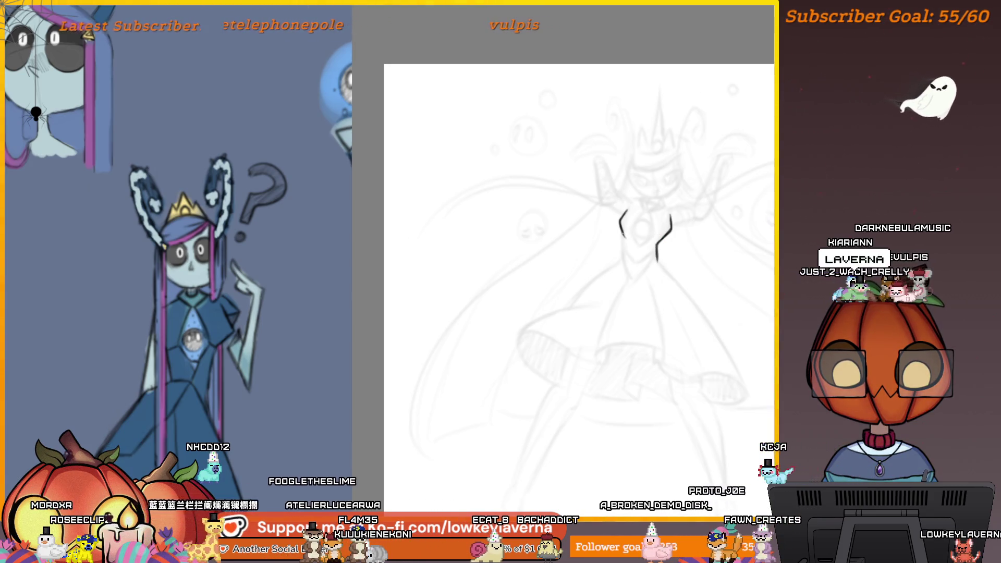
left_click_drag(624, 235, 623, 254)
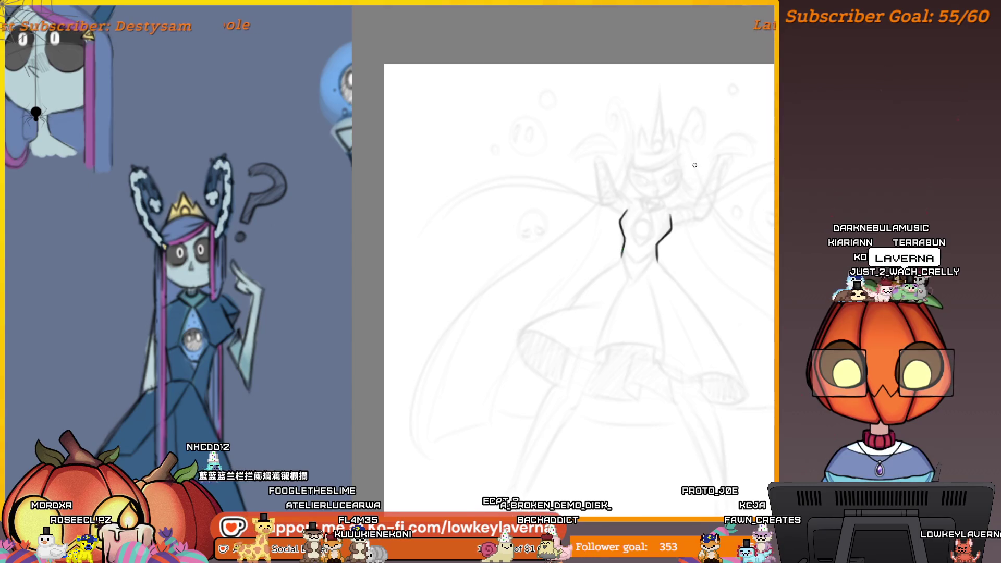
mouse_move(626, 237)
left_mouse_down()
mouse_move(639, 247)
mouse_move(620, 259)
left_mouse_up()
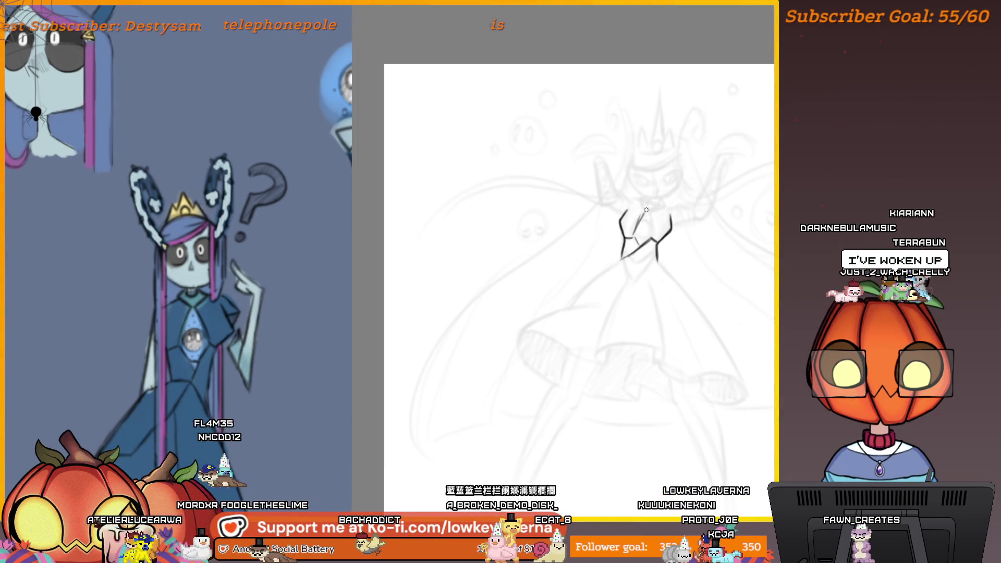
mouse_move(633, 225)
left_mouse_down()
mouse_move(651, 218)
mouse_move(635, 243)
mouse_move(650, 284)
left_mouse_up()
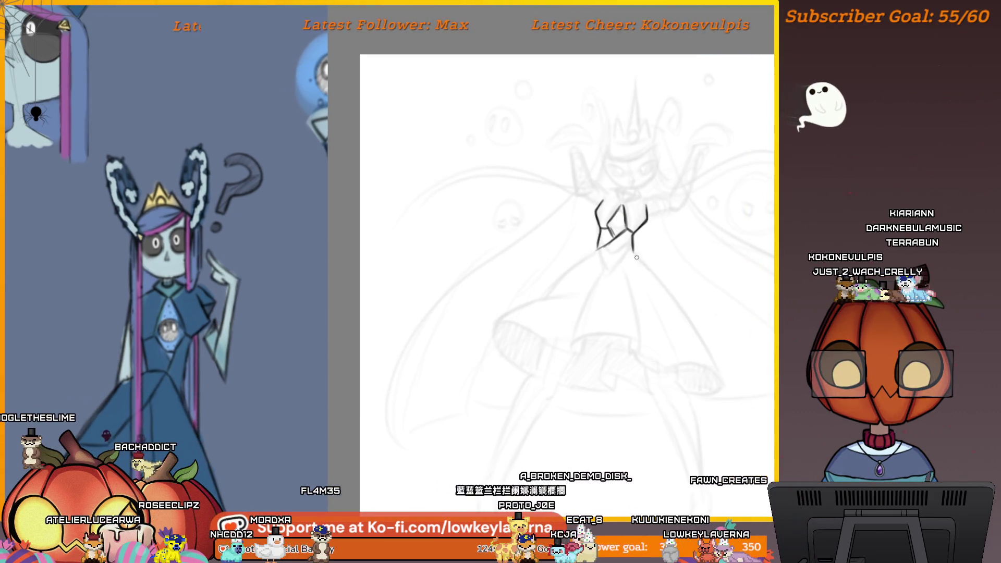
left_click_drag(634, 252, 662, 286)
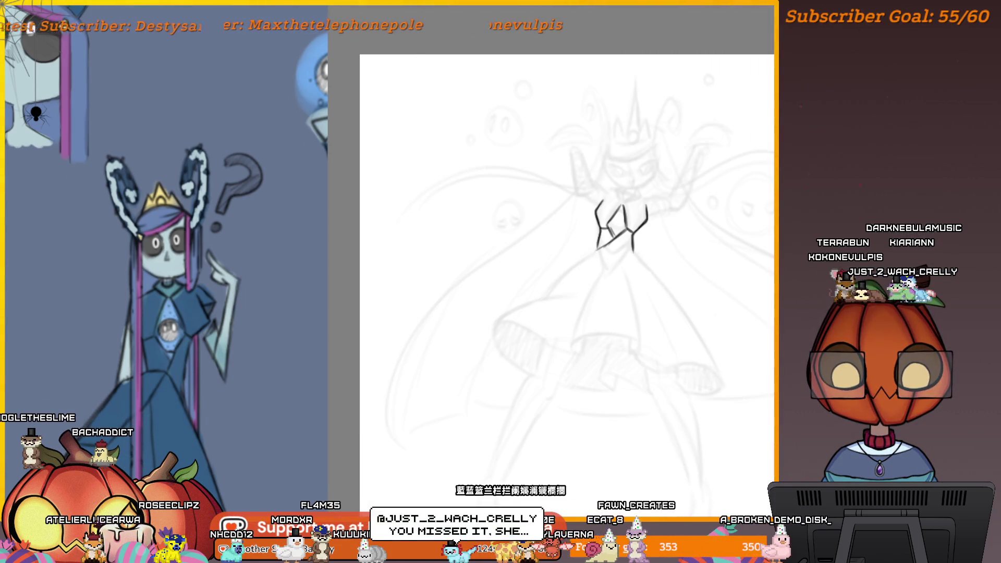
Step: Undo the recent ink strokes and delete the sketch from the layer
key("ctrl+z")
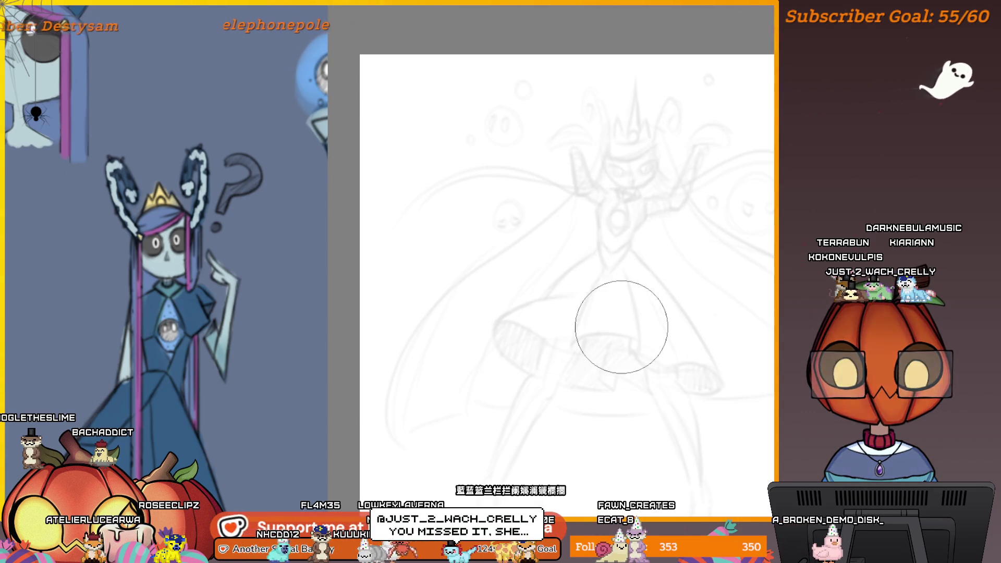
scroll(641, 284, "down", 3)
left_click_drag(712, 289, 627, 294)
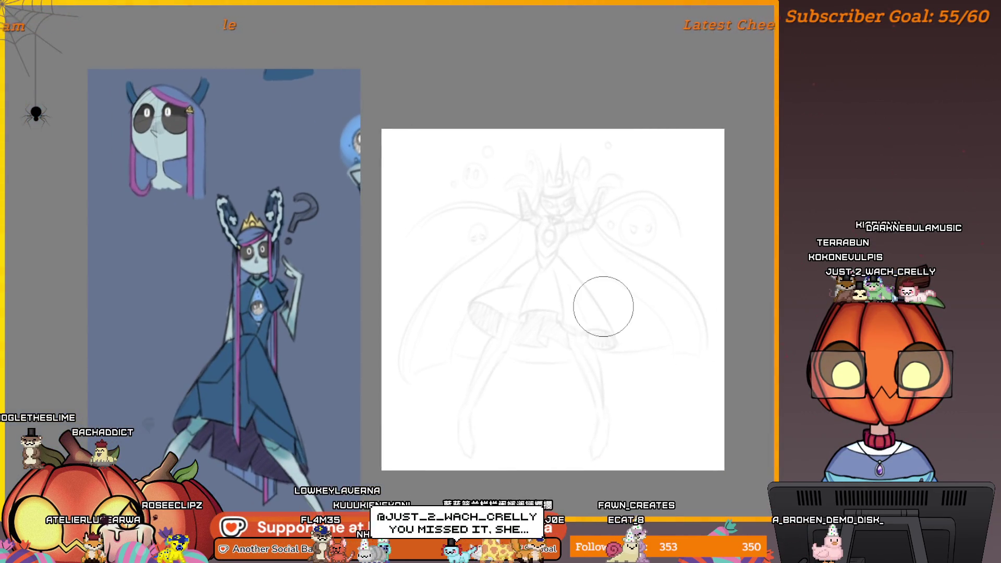
key("Delete")
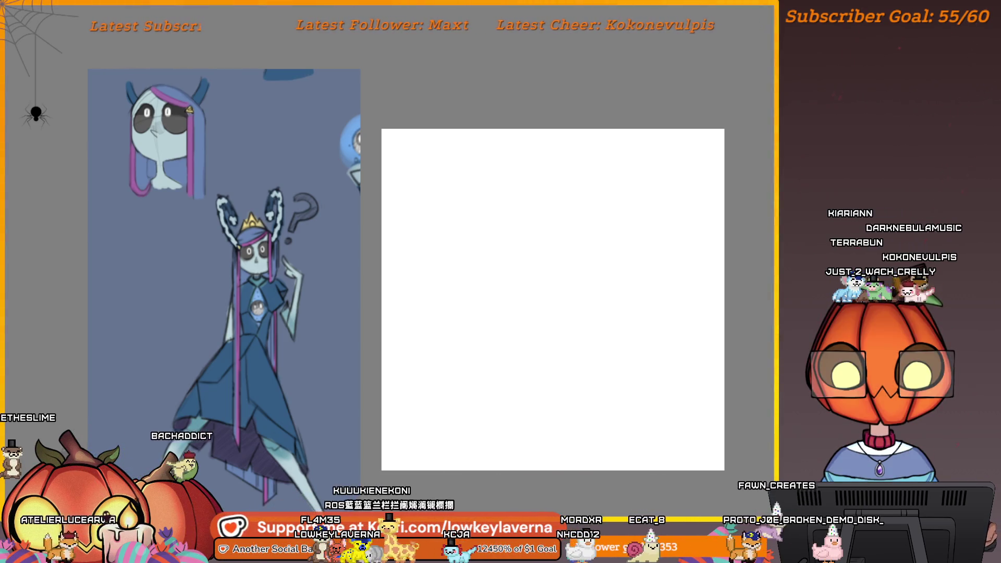
Step: Draw trial lines and elliptical loops on the blank canvas, undoing them
left_click_drag(570, 378, 648, 335)
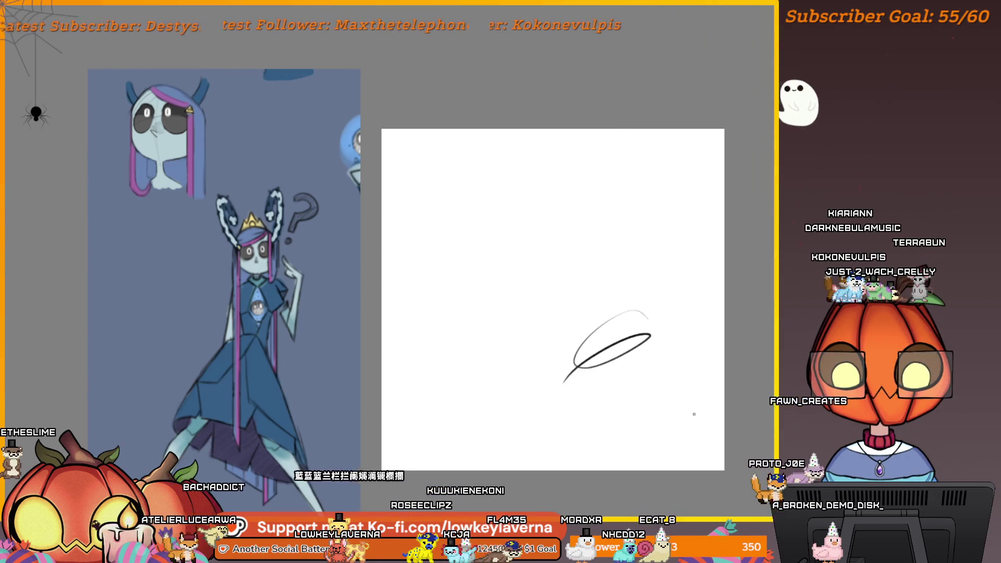
key("ctrl+z")
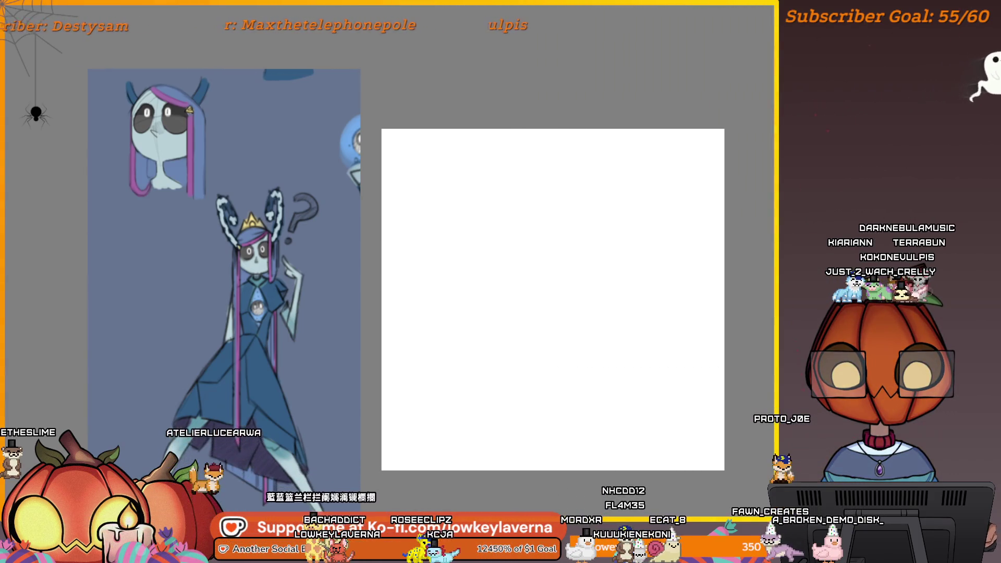
left_click_drag(530, 389, 574, 384)
scroll(574, 384, "up", 3)
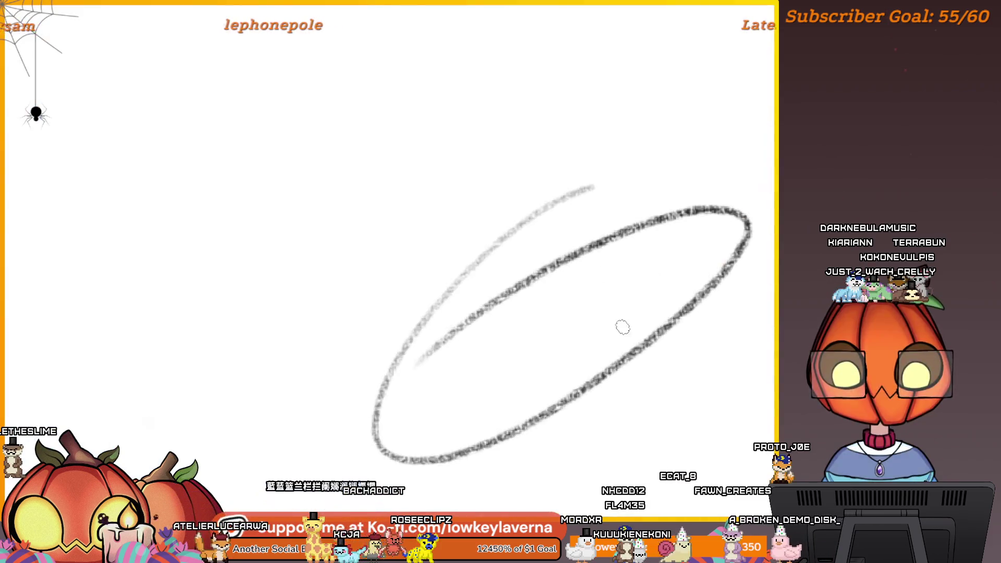
key("ctrl+z")
mouse_move(629, 256)
left_mouse_down()
mouse_move(567, 335)
mouse_move(641, 309)
left_mouse_up()
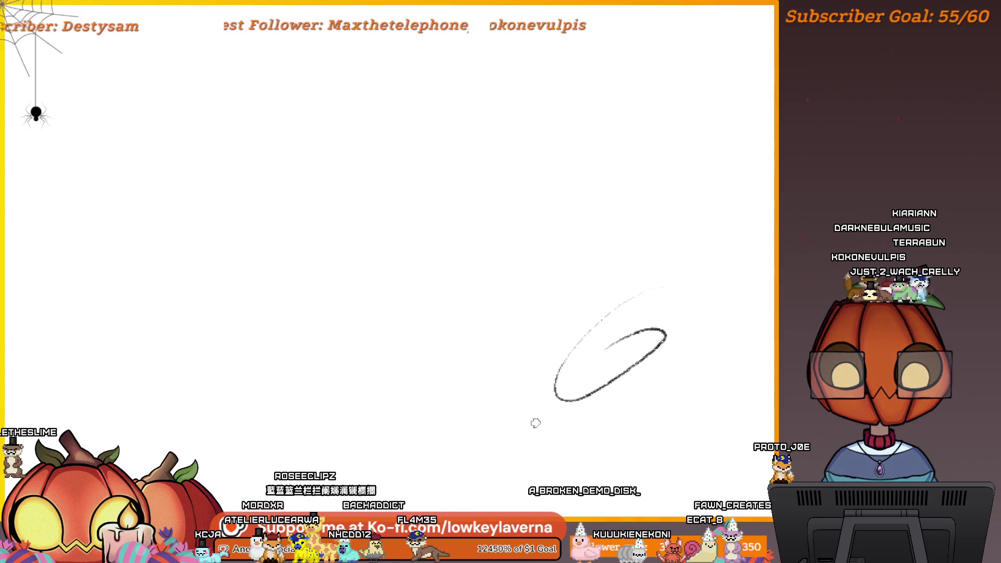
left_click_drag(693, 316, 597, 384)
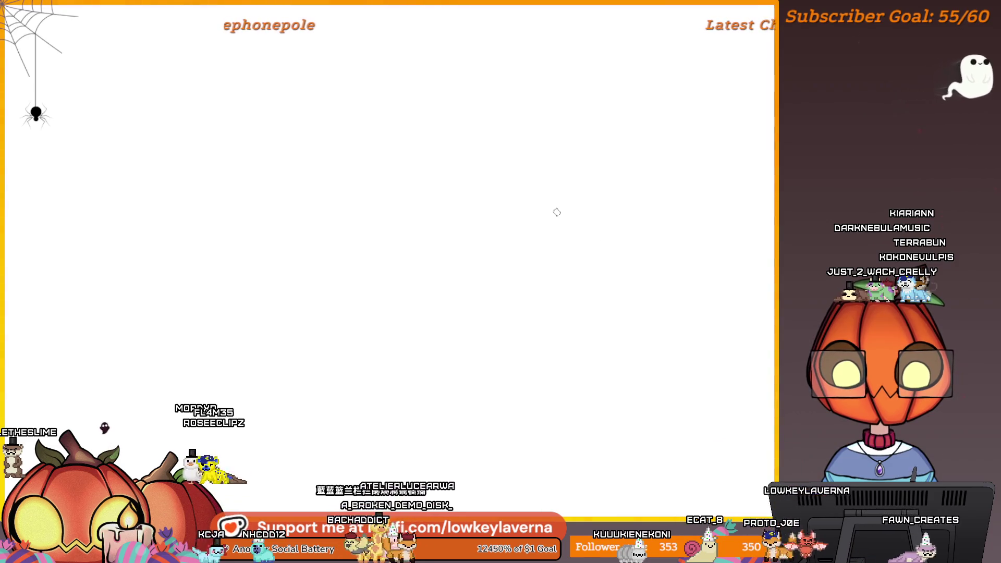
Step: Shrink the blue reference image, push it to the top-left, and pan back to the blank canvas
key("ctrl+0")
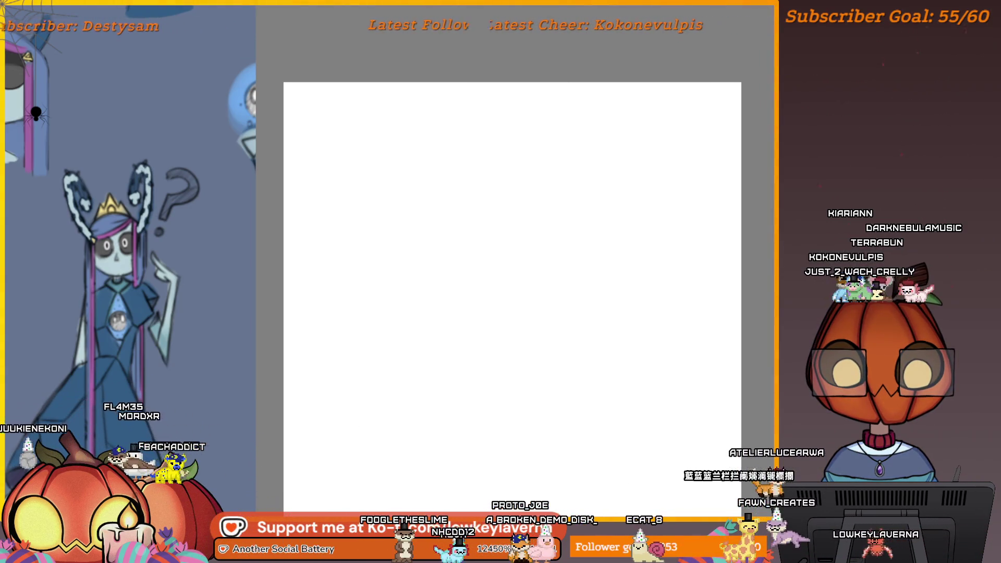
mouse_move(596, 230)
left_mouse_down()
mouse_move(501, 318)
mouse_move(512, 255)
mouse_move(445, 233)
left_mouse_up()
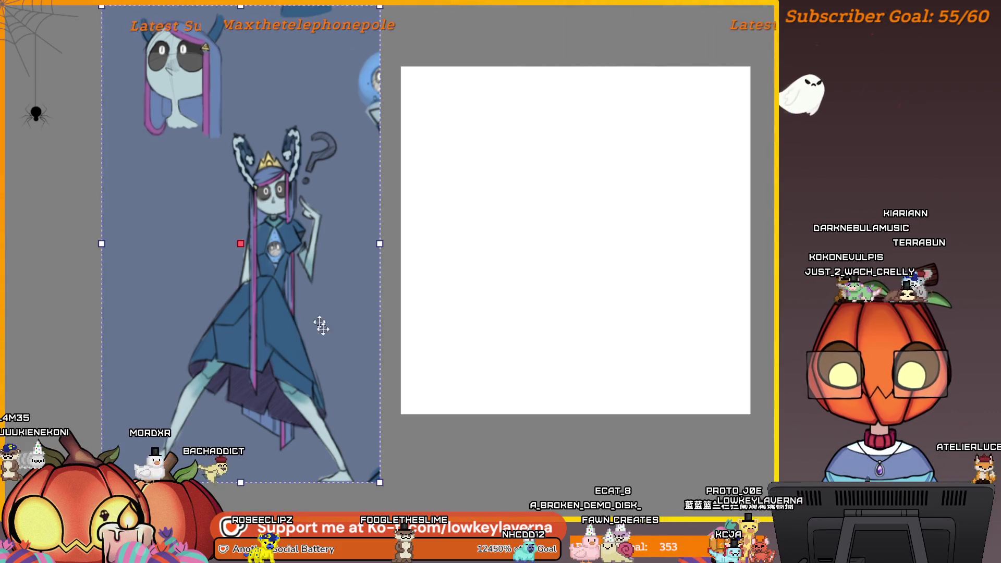
left_click_drag(379, 483, 281, 323)
left_click_drag(425, 305, 417, 391)
mouse_move(226, 317)
left_mouse_down()
mouse_move(190, 217)
mouse_move(145, 199)
left_mouse_up()
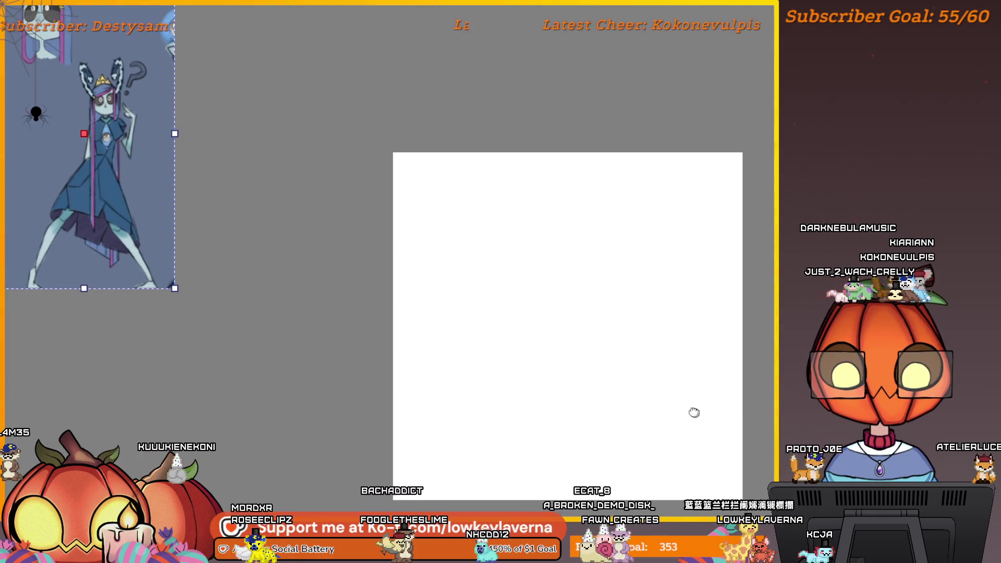
left_click_drag(694, 413, 605, 405)
scroll(574, 389, "up", 2)
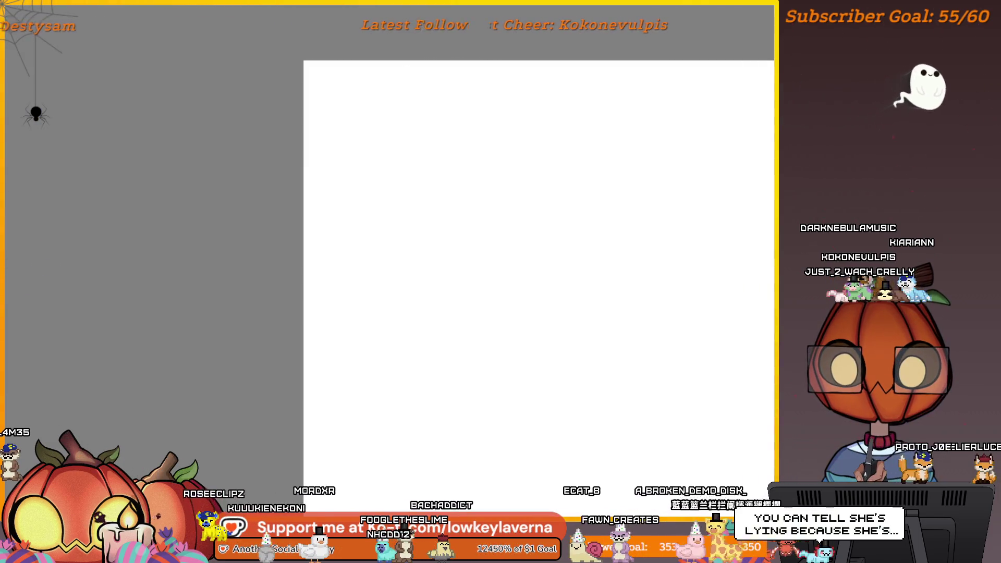
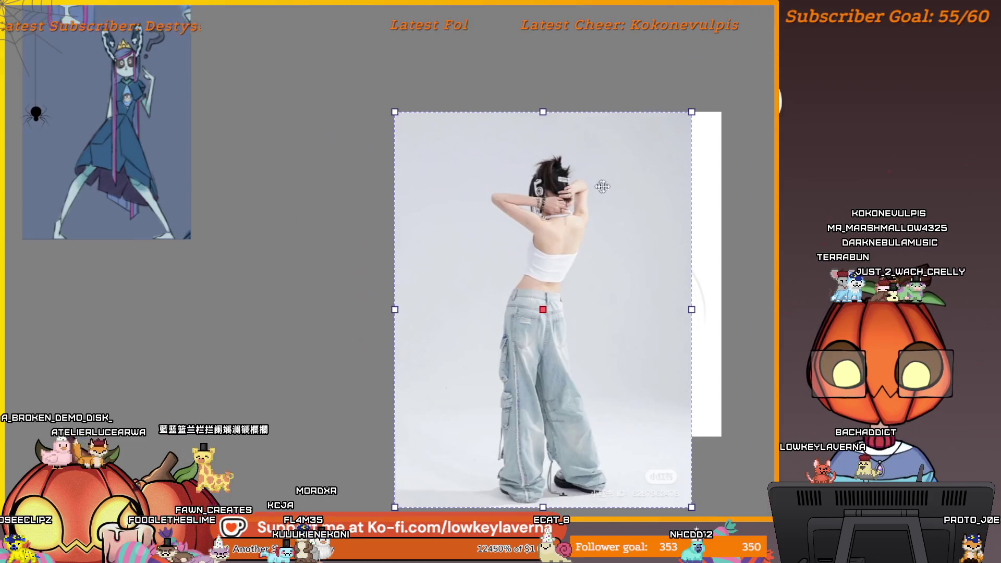
Step: Shrink the crop-top and wide-jeans reference photo and place it up-left beside the sketch canvas
left_click_drag(691, 111, 531, 329)
left_click_drag(499, 361, 348, 84)
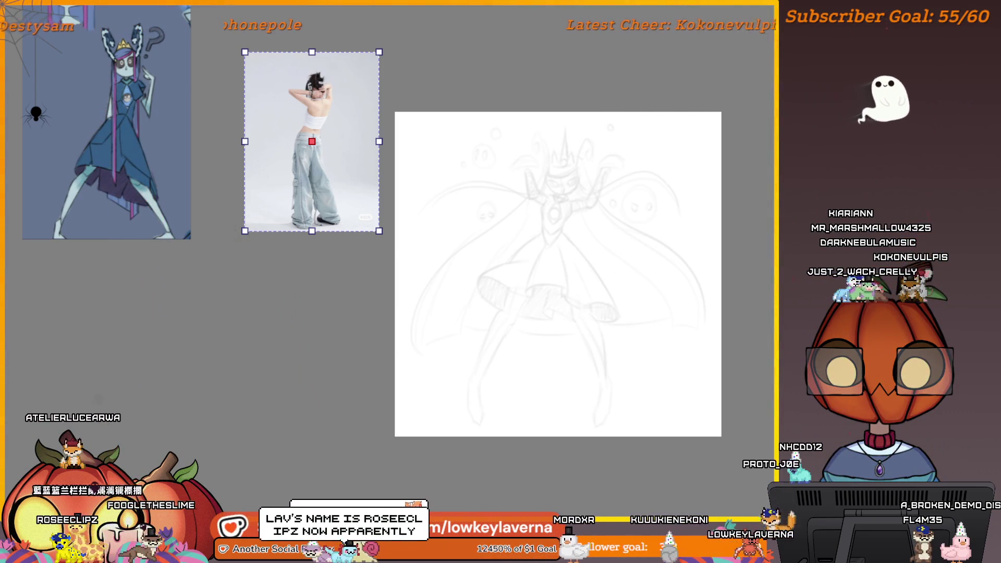
Step: Paste the jacket-and-bat girl photo, scale it down, and arrange it beside the crop-top reference
key("ctrl+v")
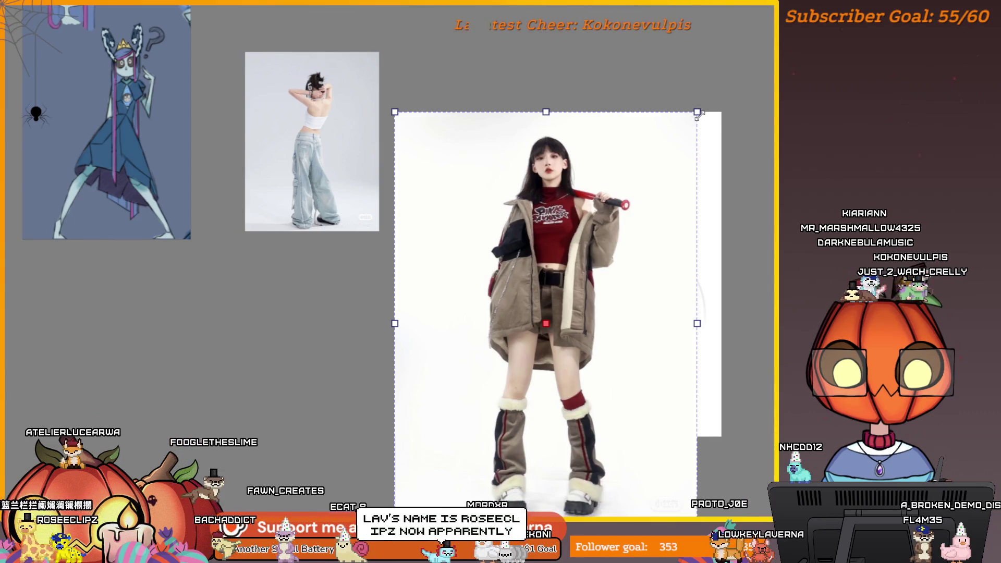
left_click_drag(698, 116, 591, 257)
mouse_move(524, 327)
left_mouse_down()
mouse_move(265, 248)
mouse_move(221, 222)
left_mouse_up()
left_click_drag(278, 189, 303, 172)
left_click_drag(266, 209, 265, 159)
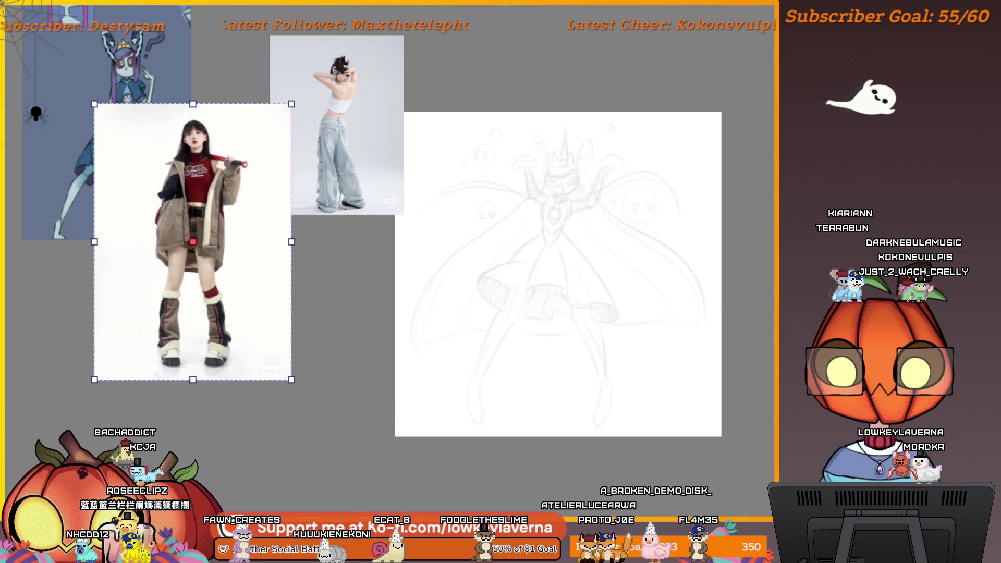
Step: Paste the four-figure pencil lineup sketch, shrink it, and place it above the canvas
key("ctrl+v")
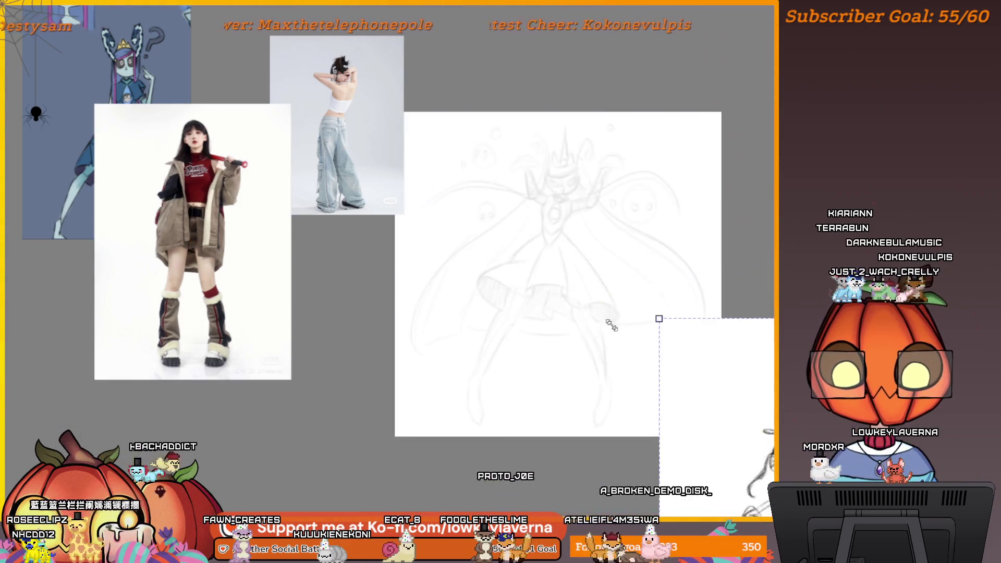
key("Delete")
scroll(727, 293, "down", 3)
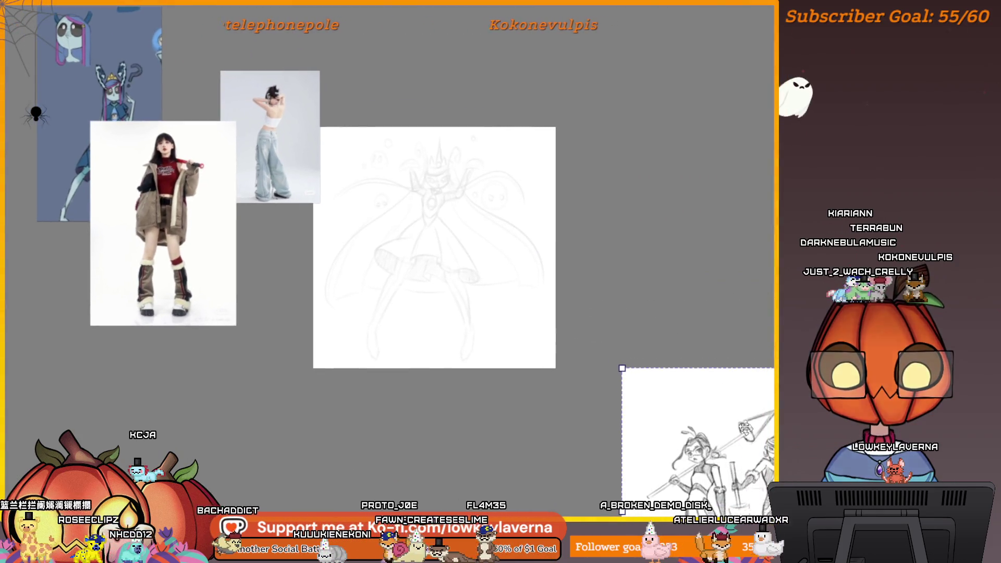
left_click_drag(621, 364, 657, 196)
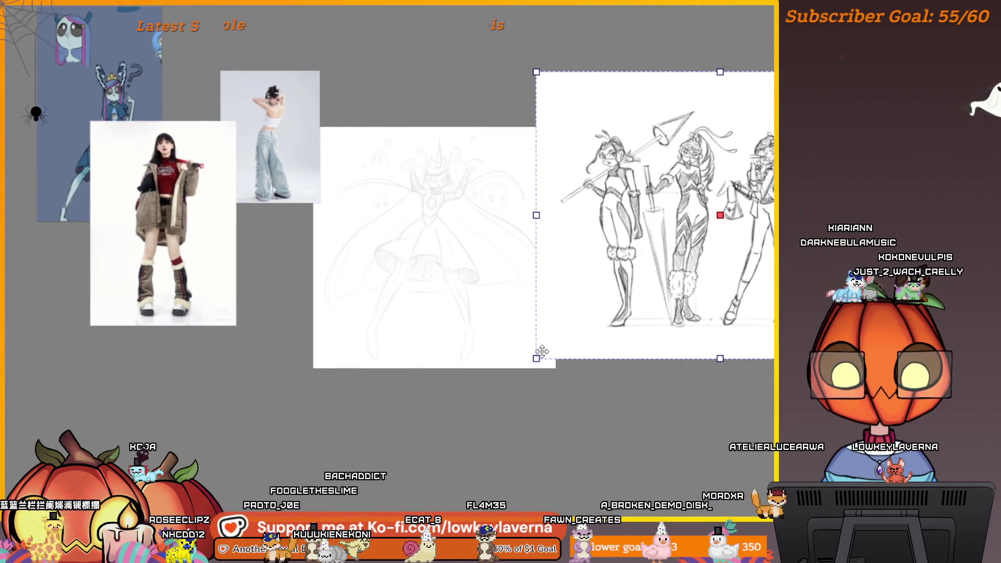
left_click_drag(547, 323, 637, 279)
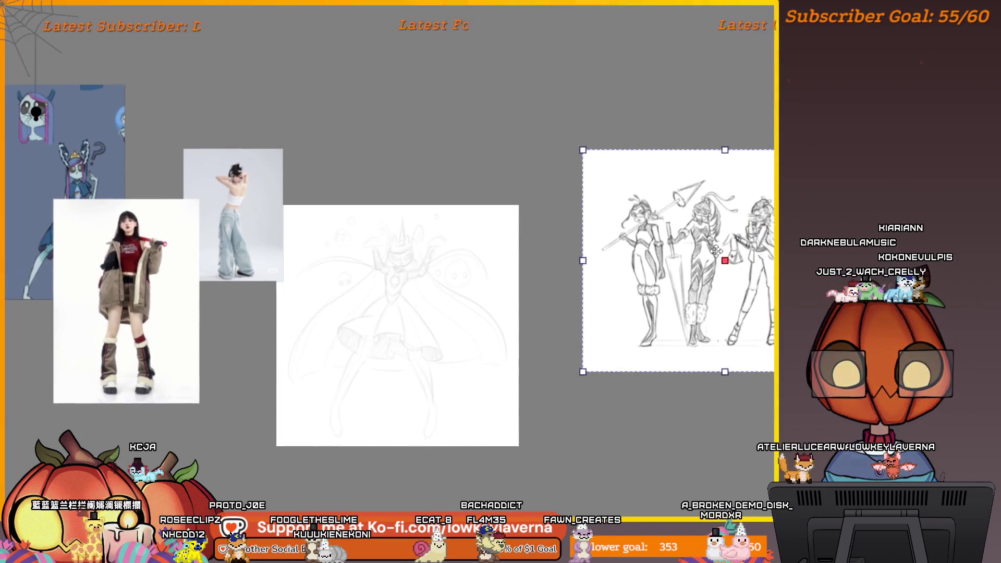
mouse_move(718, 280)
left_mouse_down()
mouse_move(672, 283)
mouse_move(583, 102)
mouse_move(425, 107)
left_mouse_up()
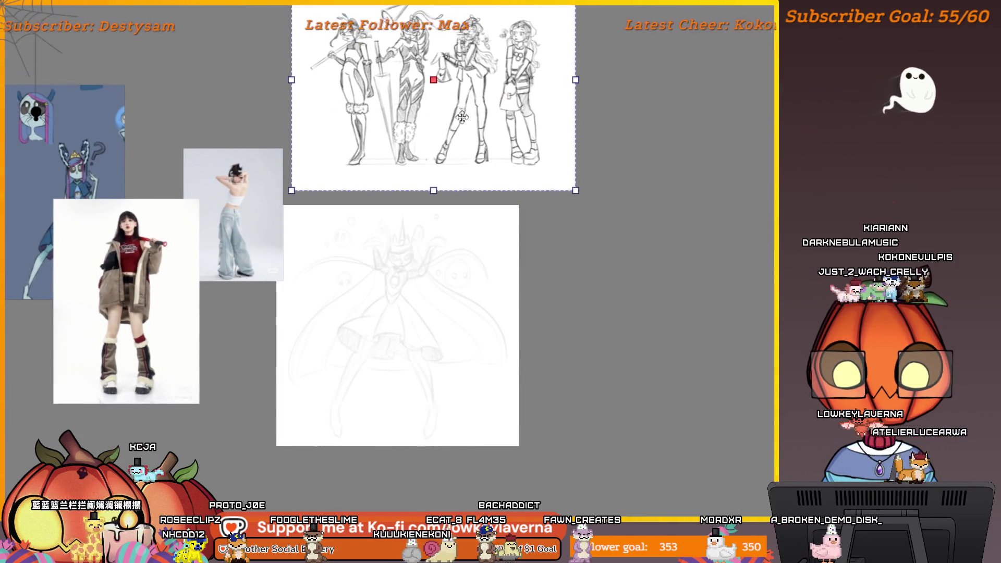
mouse_move(527, 148)
left_mouse_down()
mouse_move(645, 198)
mouse_move(663, 195)
left_mouse_up()
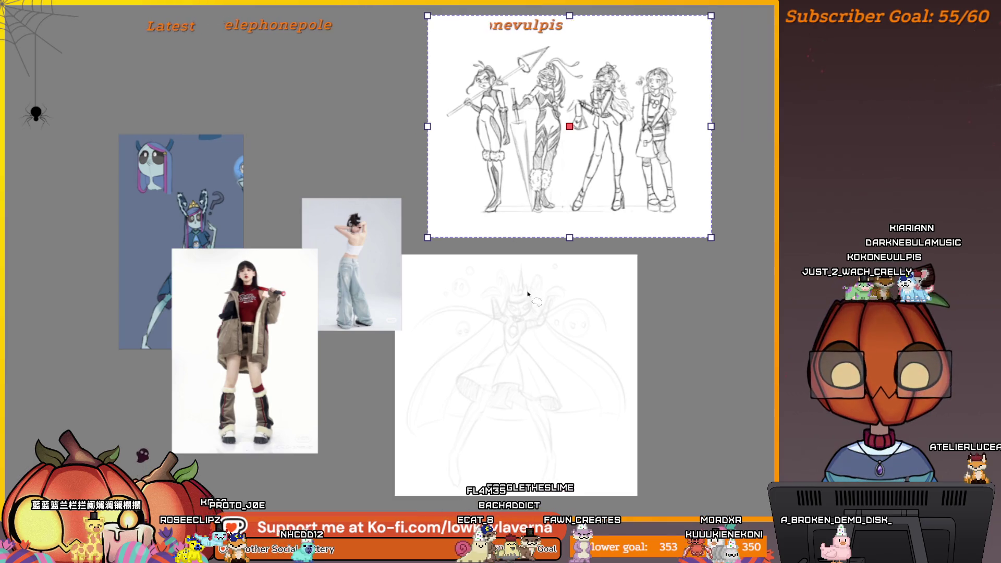
left_click(449, 192)
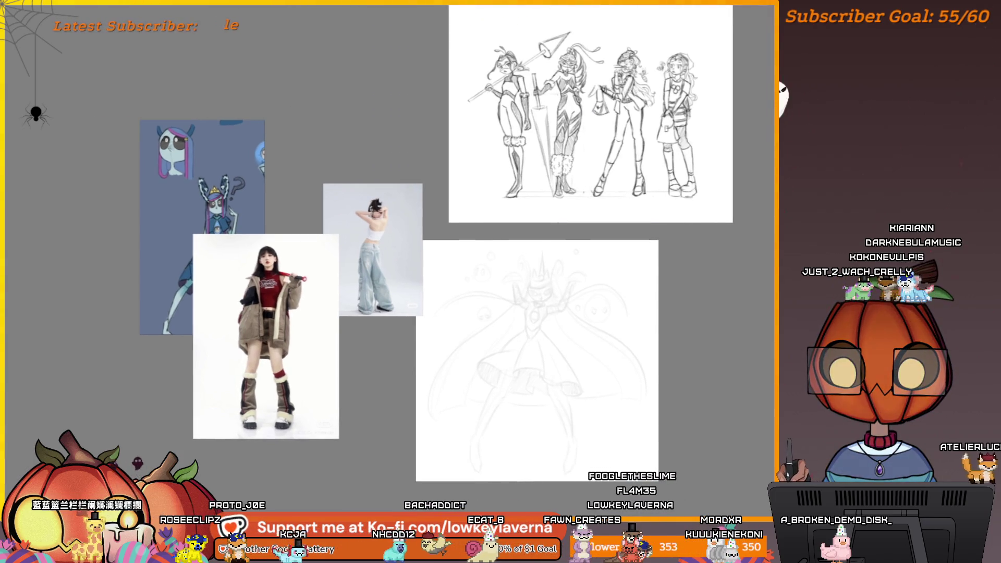
scroll(562, 315, "up", 4)
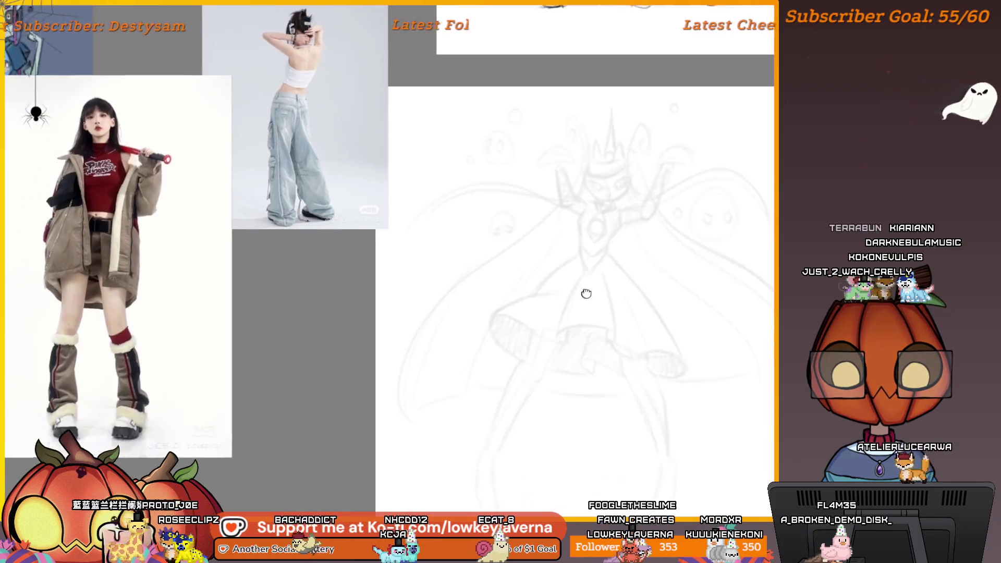
Step: In the blank area, sketch a standing figure's neck, torso and two wide flared leg lines
left_click_drag(746, 276, 726, 308)
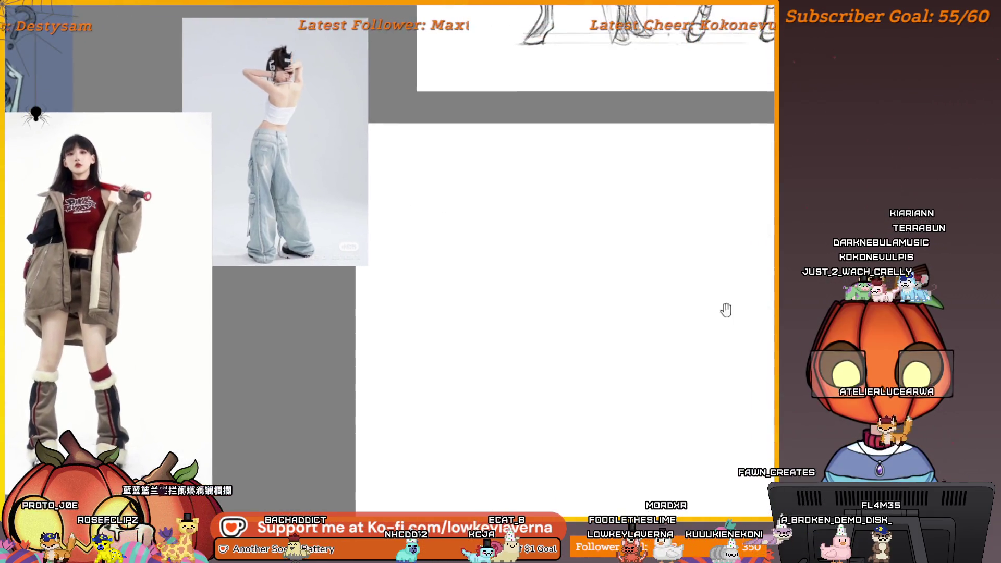
left_click_drag(569, 270, 560, 296)
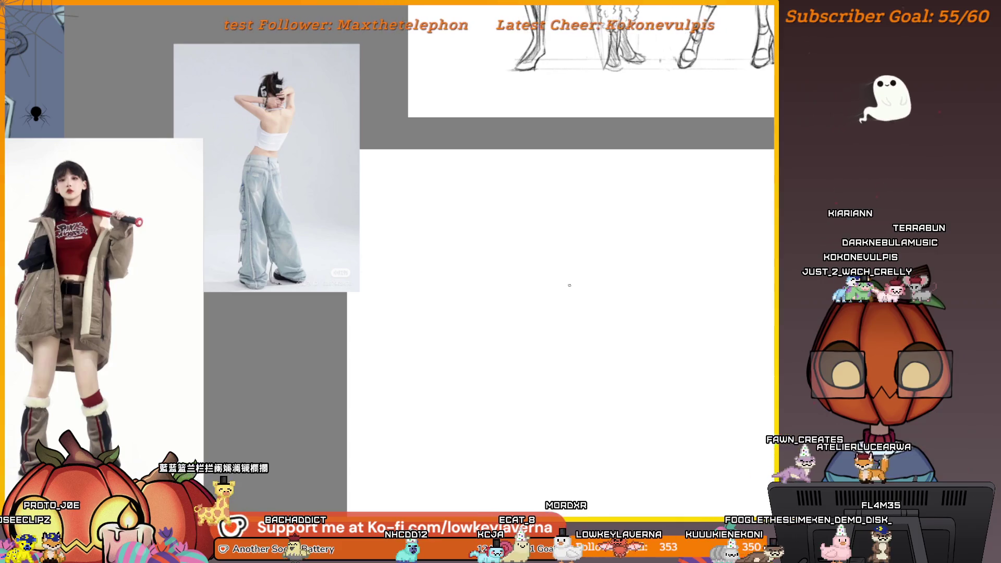
mouse_move(490, 261)
left_mouse_down()
mouse_move(584, 277)
mouse_move(618, 270)
left_mouse_up()
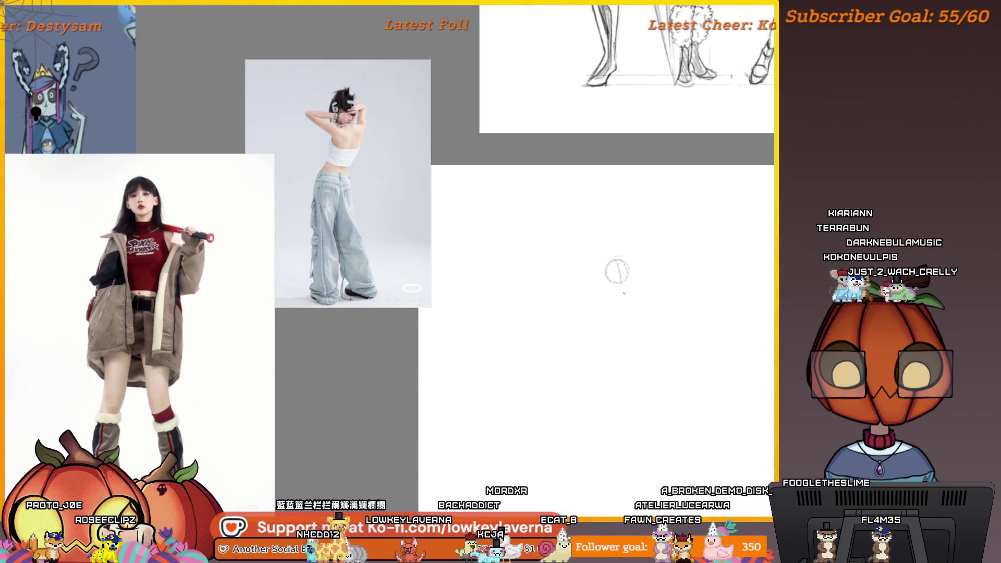
left_click_drag(625, 311, 618, 308)
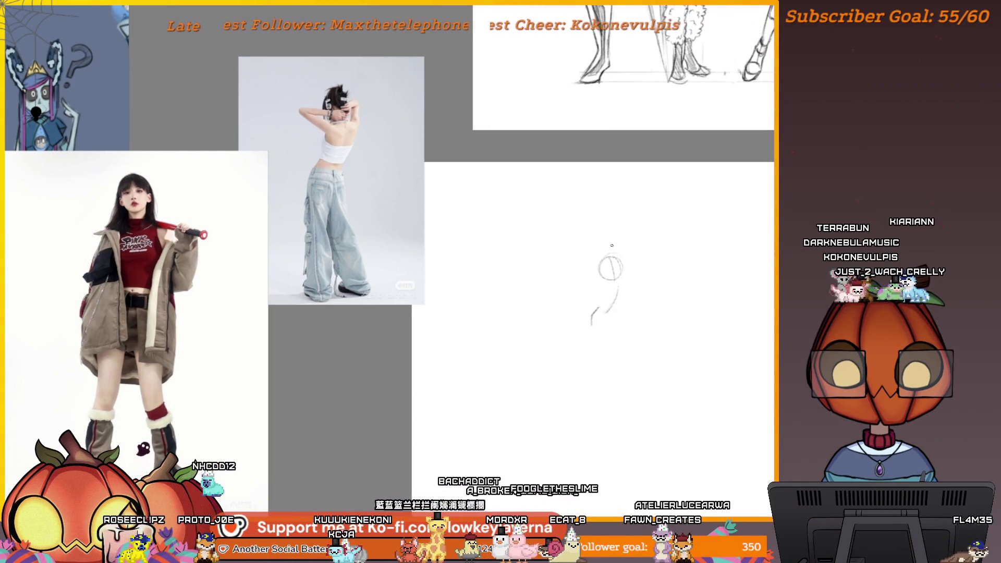
left_click_drag(603, 286, 600, 298)
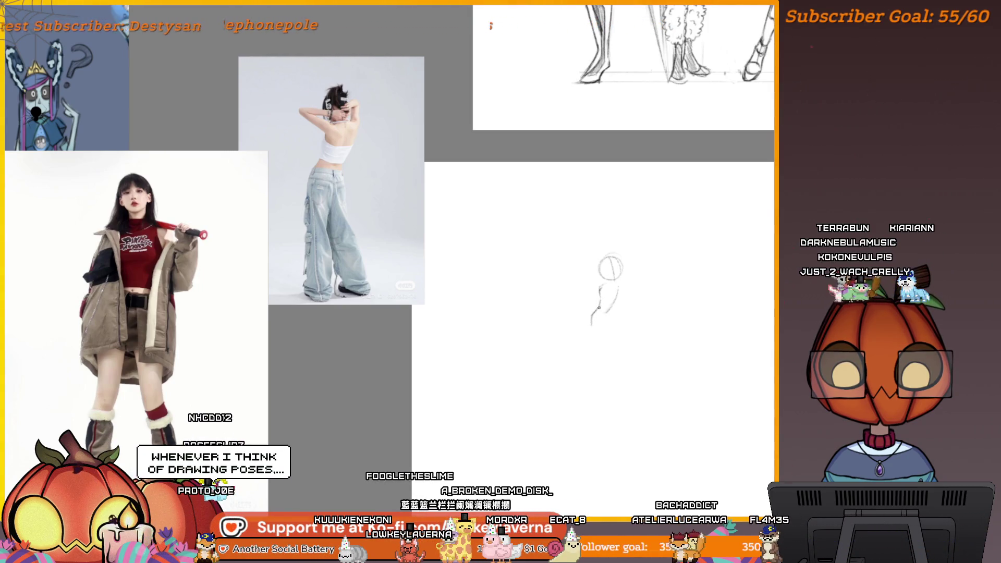
left_click_drag(604, 330, 585, 318)
left_click_drag(564, 354, 565, 337)
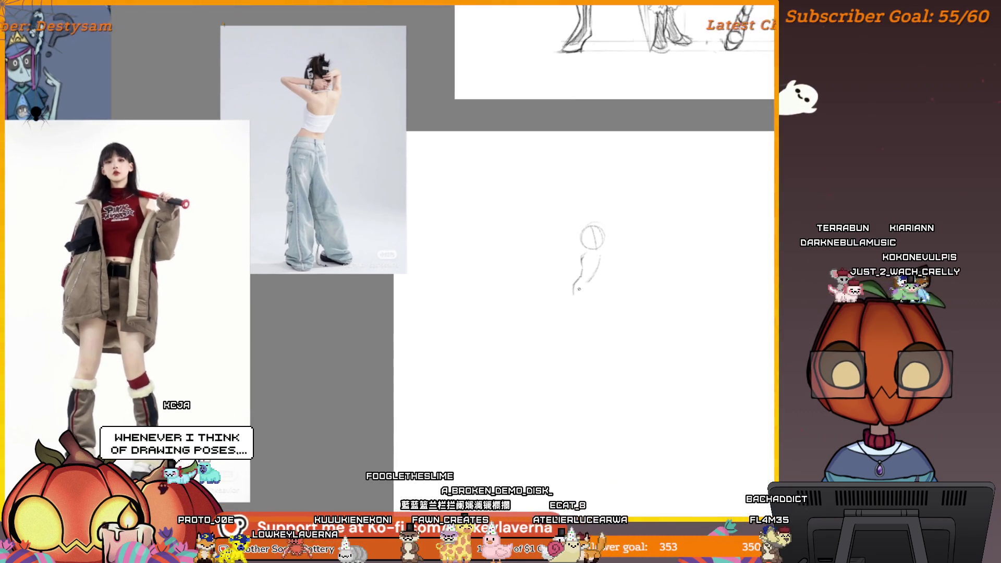
mouse_move(574, 293)
left_mouse_down()
mouse_move(574, 398)
mouse_move(613, 398)
left_mouse_up()
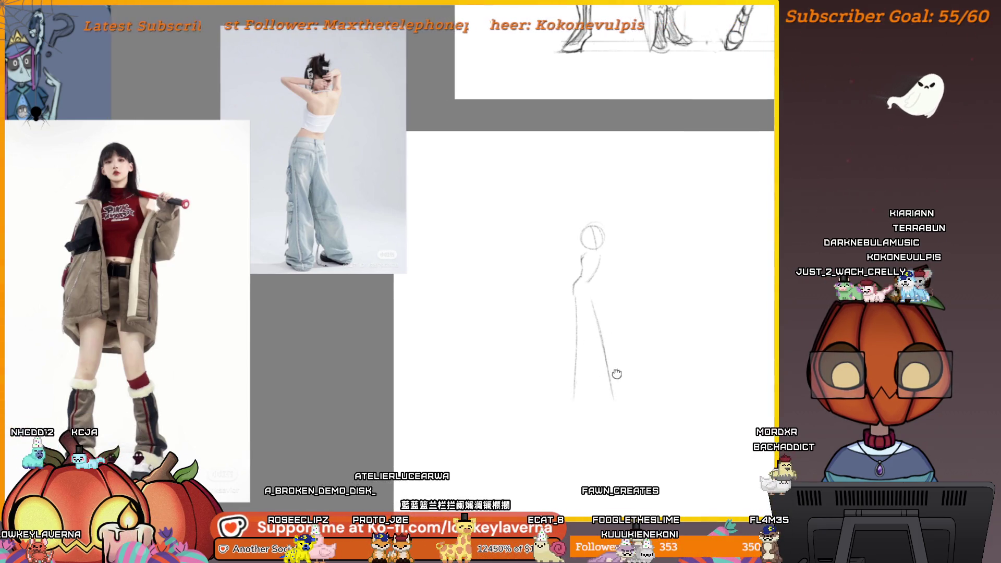
left_click_drag(595, 292, 590, 305)
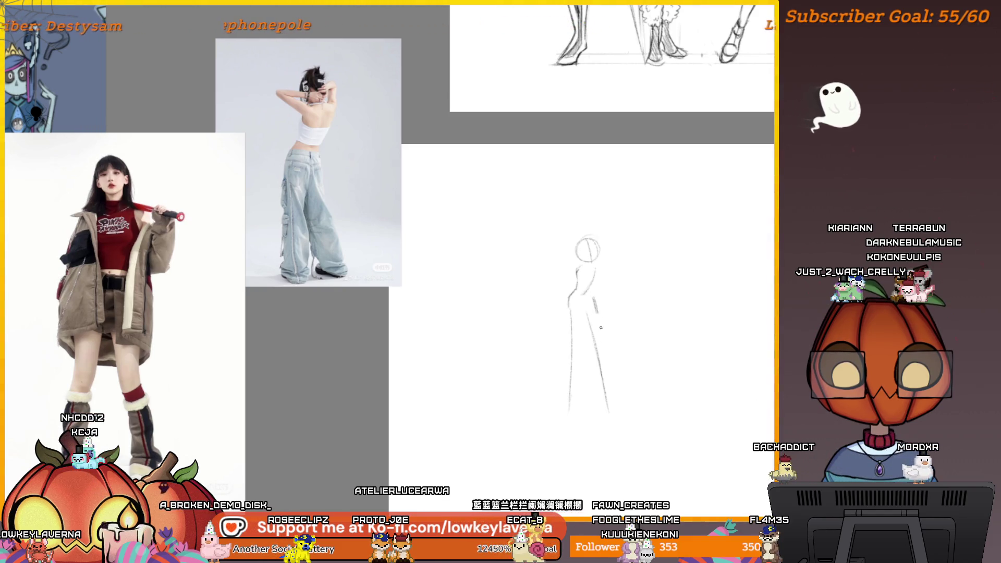
left_click_drag(600, 321, 608, 358)
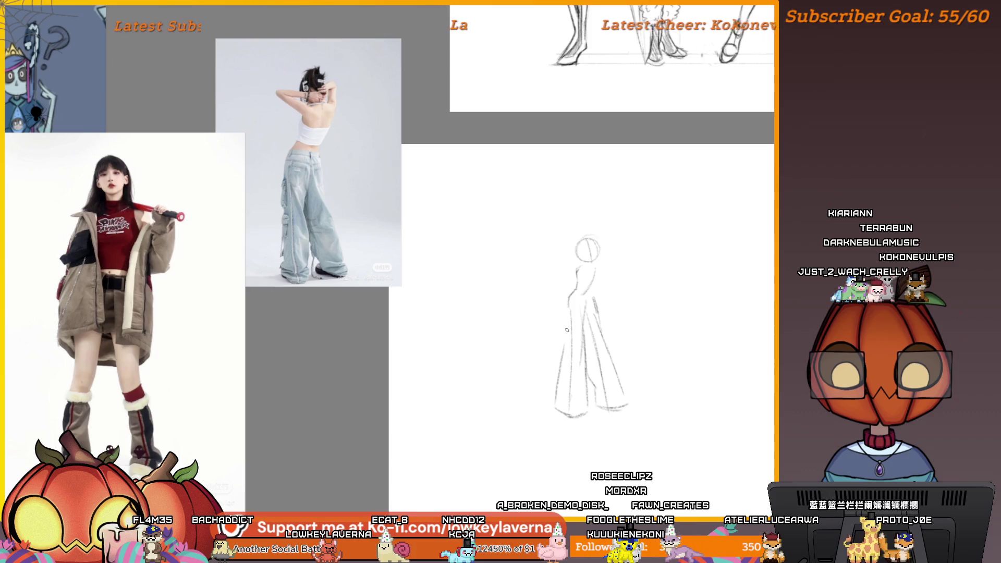
mouse_move(581, 314)
left_mouse_down()
mouse_move(480, 321)
mouse_move(454, 417)
left_mouse_up()
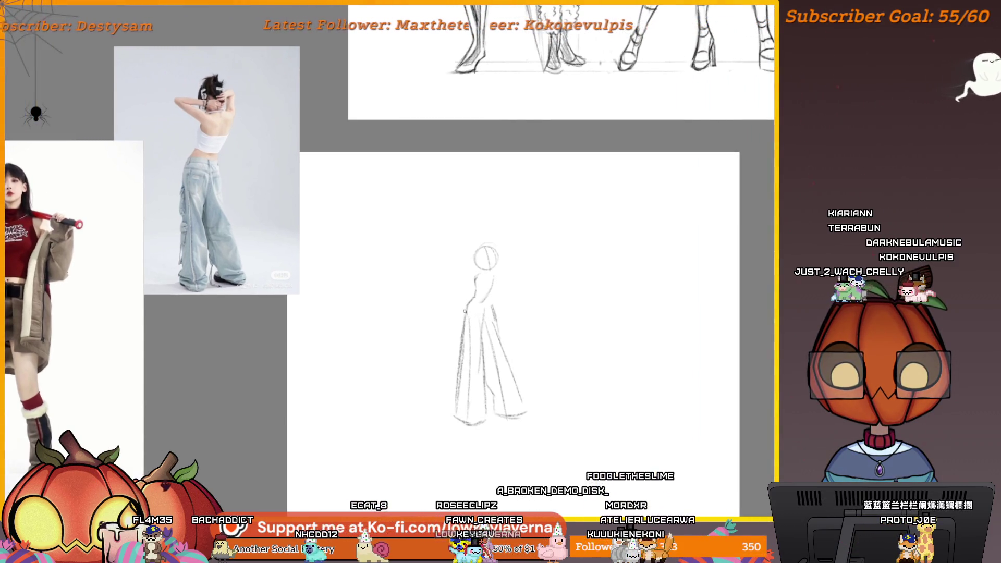
Step: Sketch the arms raised and crossing behind the head, plus a short stroke at the head's left
left_click_drag(519, 303, 620, 307)
left_click_drag(576, 360, 581, 367)
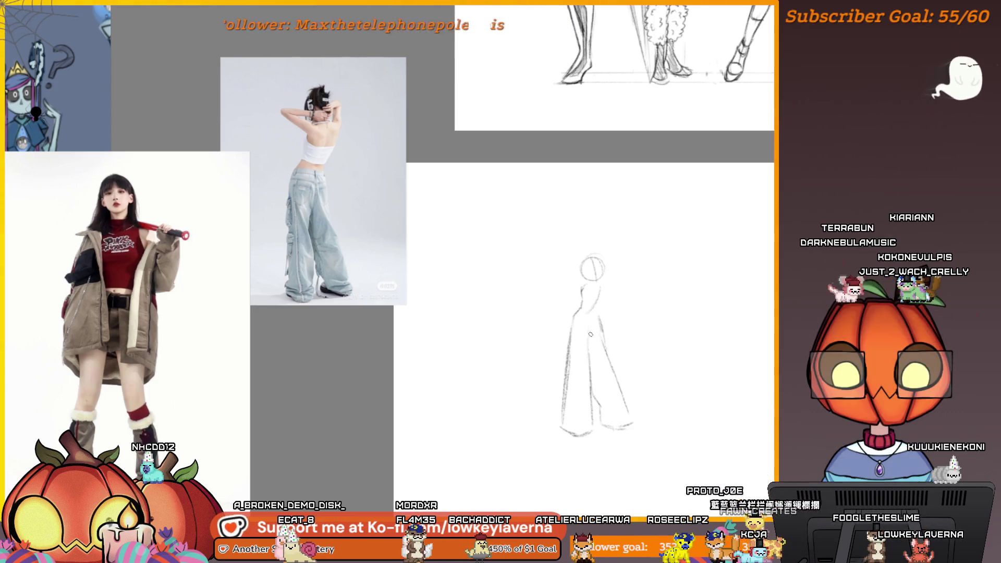
left_click_drag(631, 279, 586, 264)
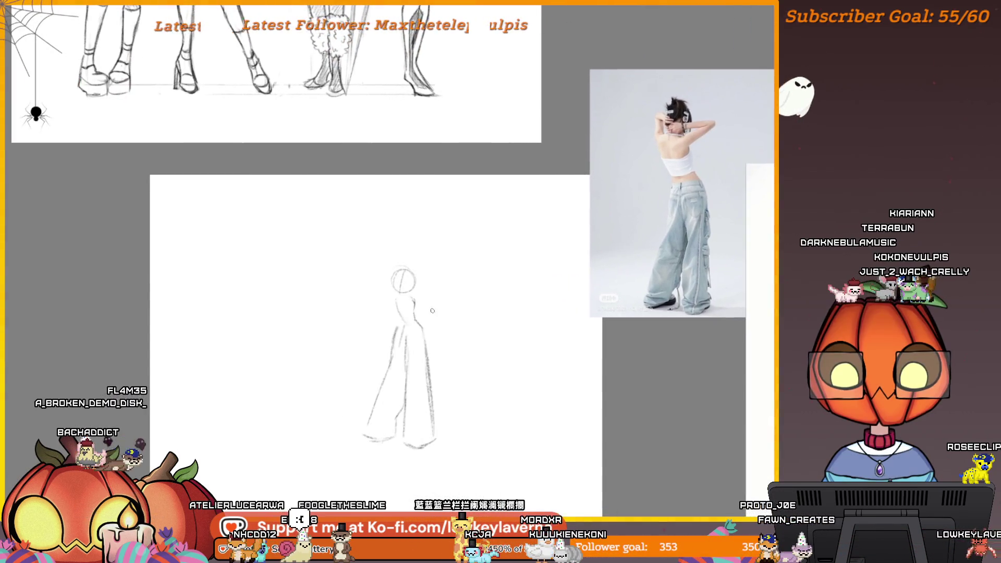
left_click_drag(409, 299, 424, 285)
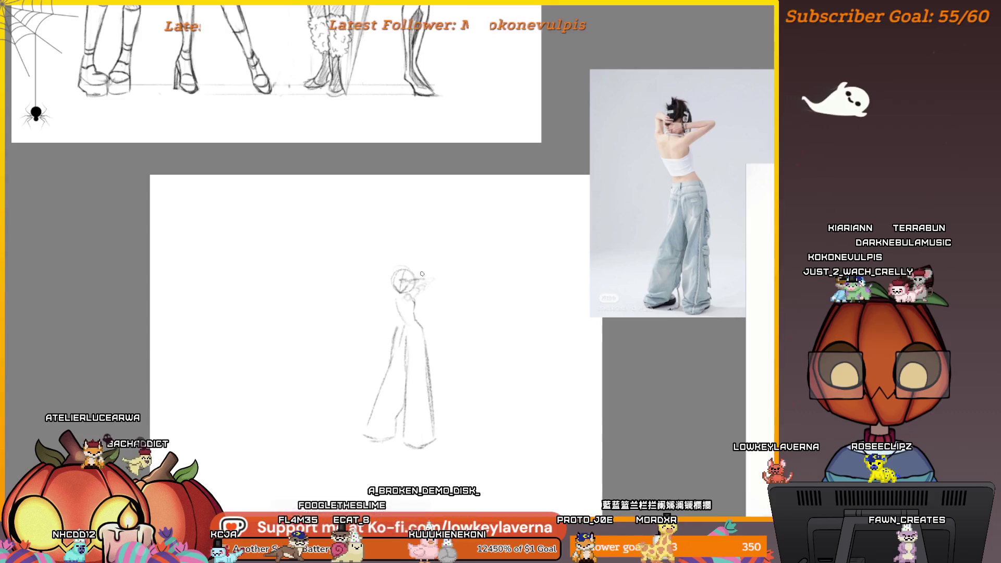
mouse_move(402, 283)
left_mouse_down()
mouse_move(426, 281)
mouse_move(417, 293)
left_mouse_up()
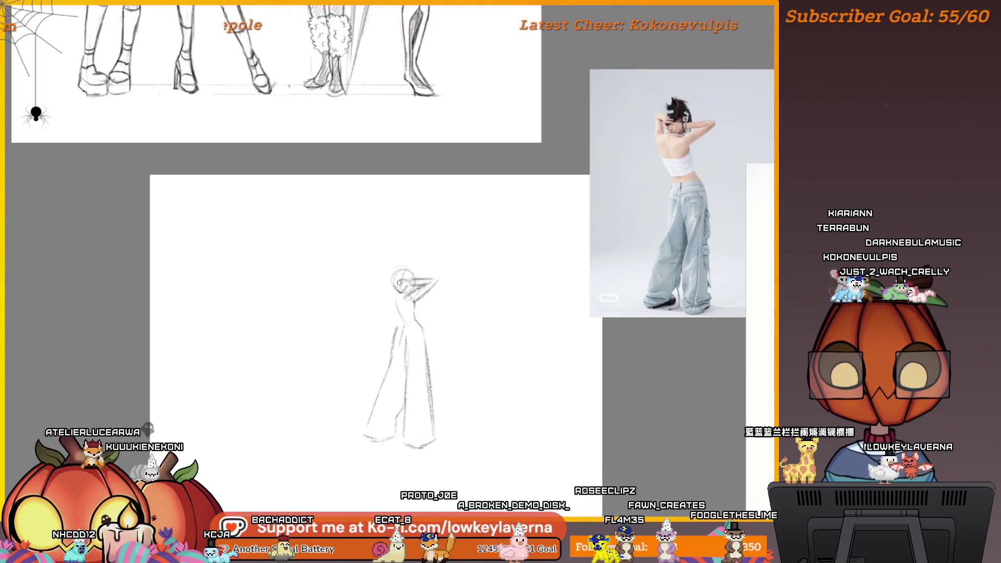
left_click_drag(403, 309, 421, 306)
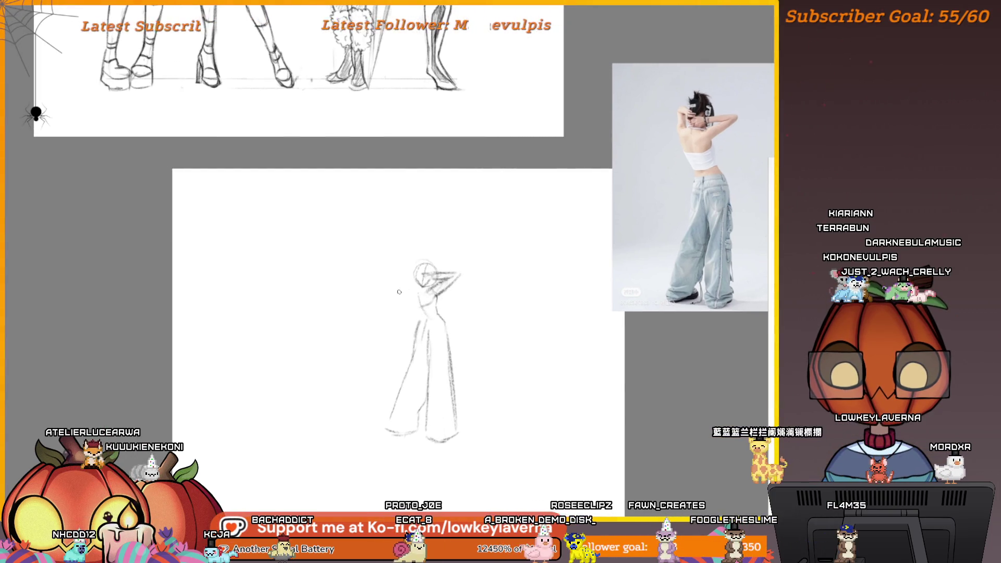
left_click_drag(407, 285, 408, 270)
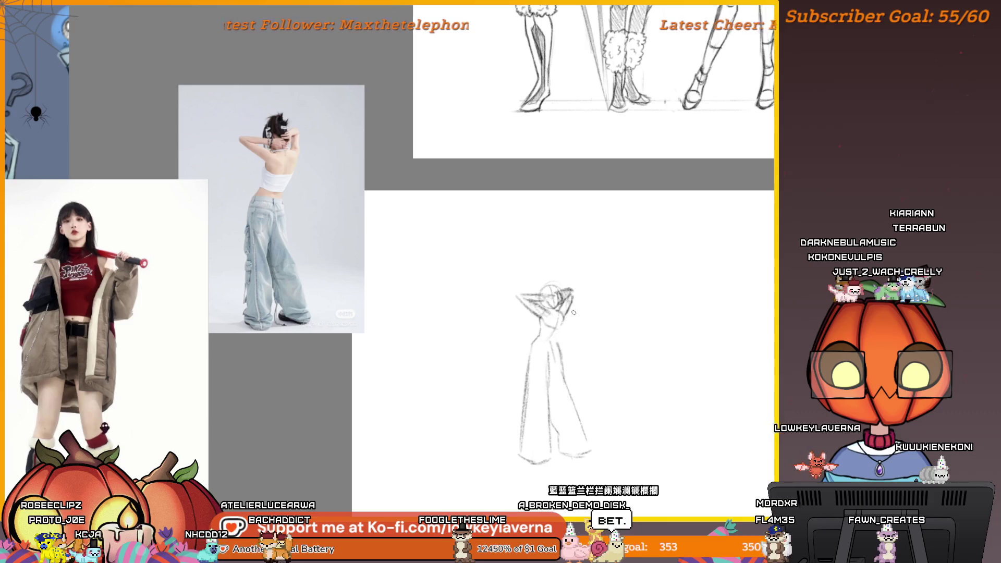
left_click_drag(573, 312, 630, 306)
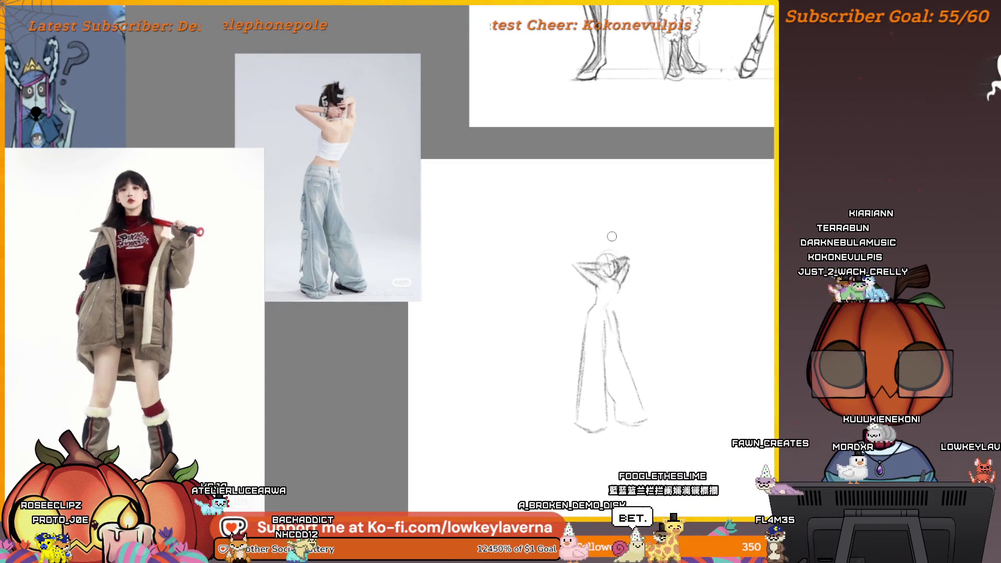
Step: Draw a horizontal waistband line across the figure's waist at the top of the pants
mouse_move(604, 273)
left_mouse_down()
mouse_move(633, 303)
mouse_move(645, 258)
left_mouse_up()
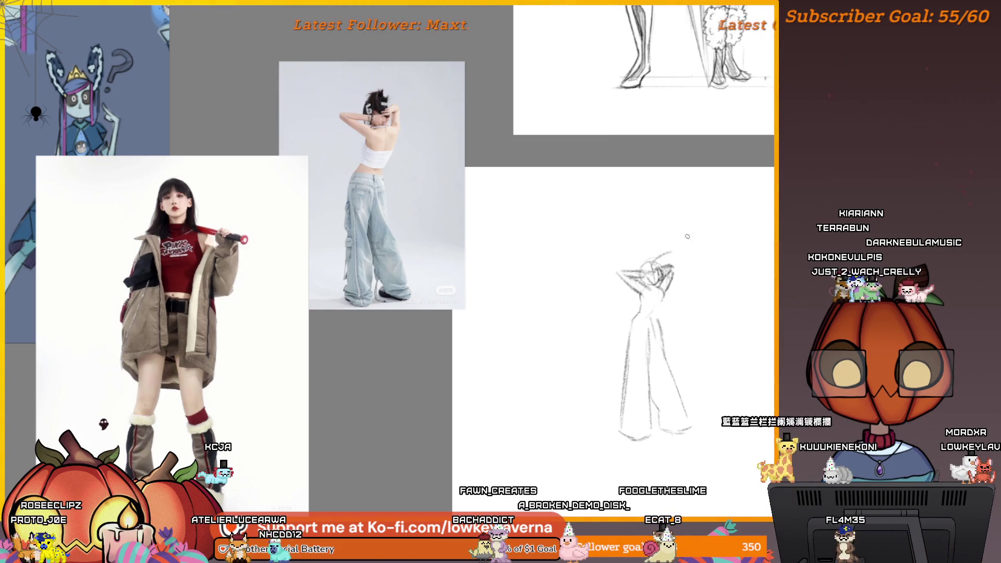
mouse_move(687, 237)
left_mouse_down()
mouse_move(659, 232)
mouse_move(680, 228)
left_mouse_up()
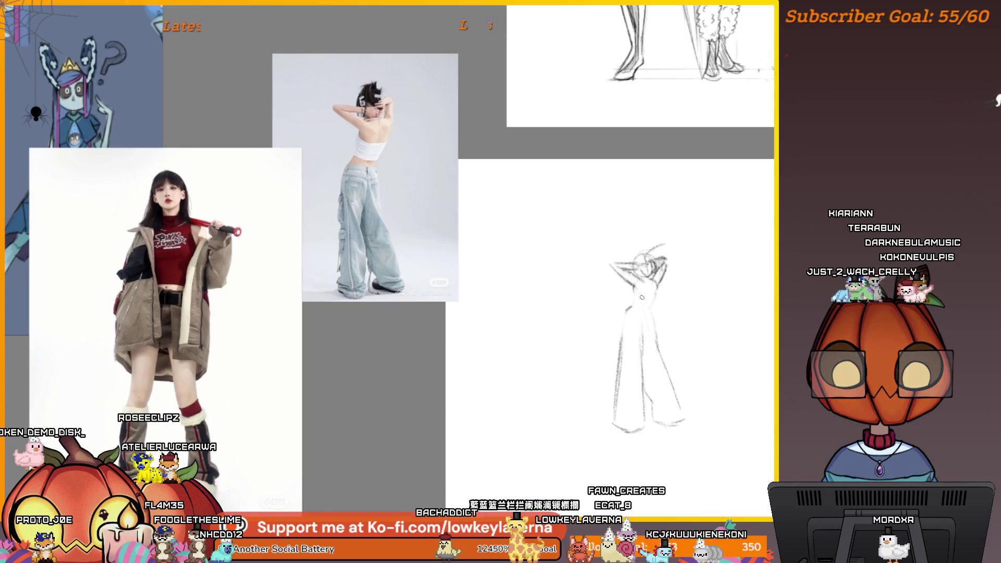
left_click_drag(636, 306, 615, 308)
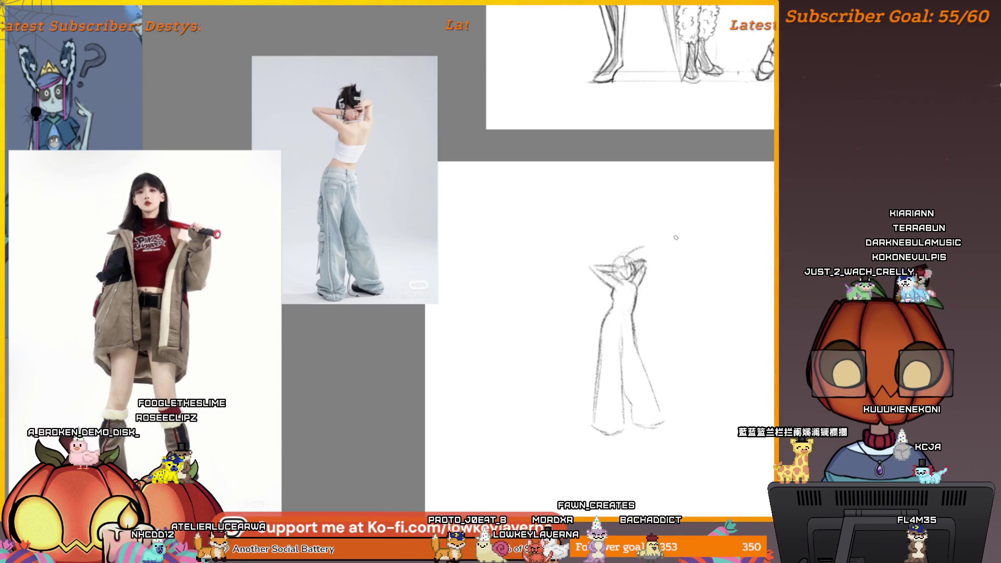
left_click_drag(642, 300, 645, 310)
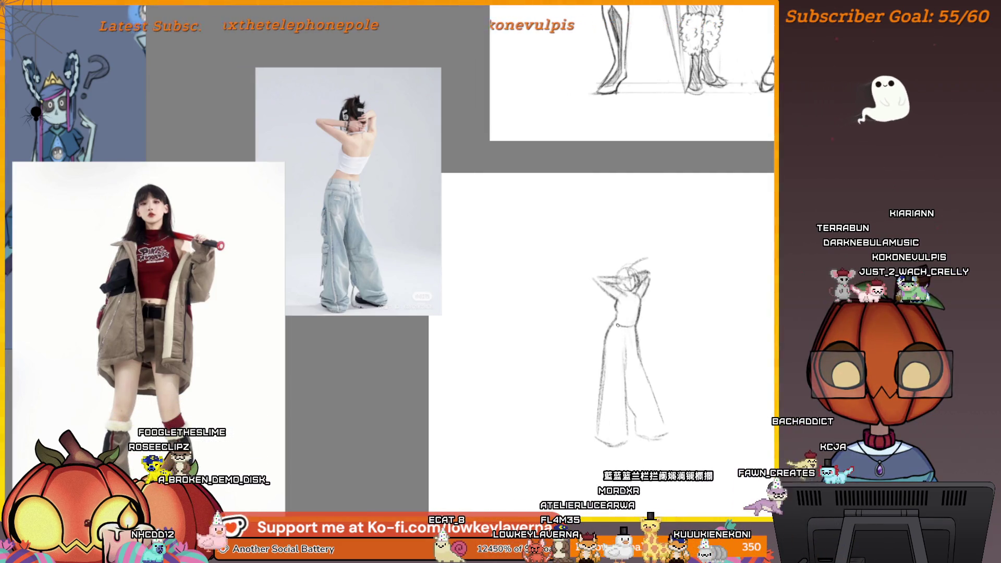
mouse_move(632, 332)
left_mouse_down()
mouse_move(616, 332)
mouse_move(636, 316)
left_mouse_up()
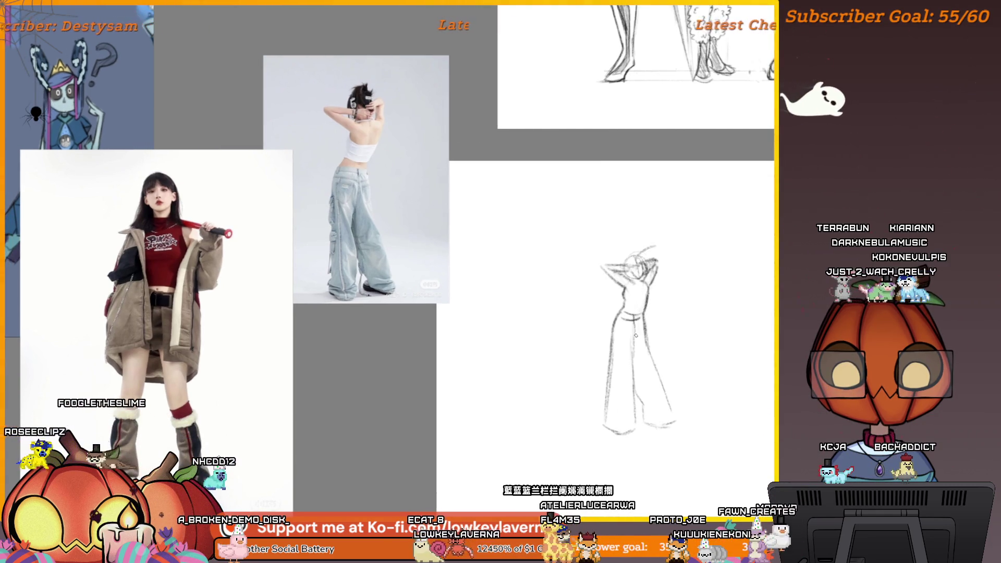
Step: Enlarge the brush size with the ] key
left_click_drag(632, 351, 637, 339)
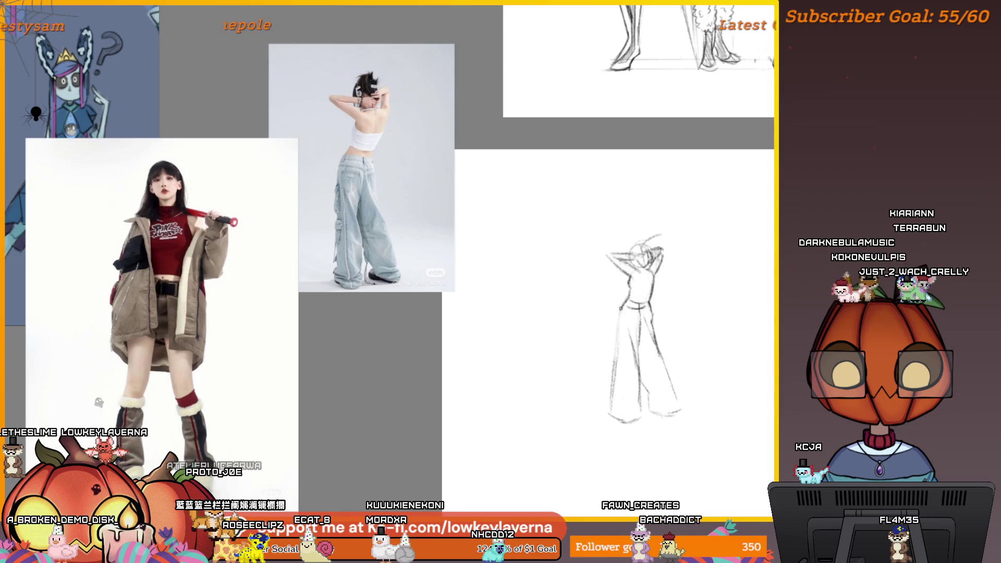
left_click_drag(610, 355, 566, 304)
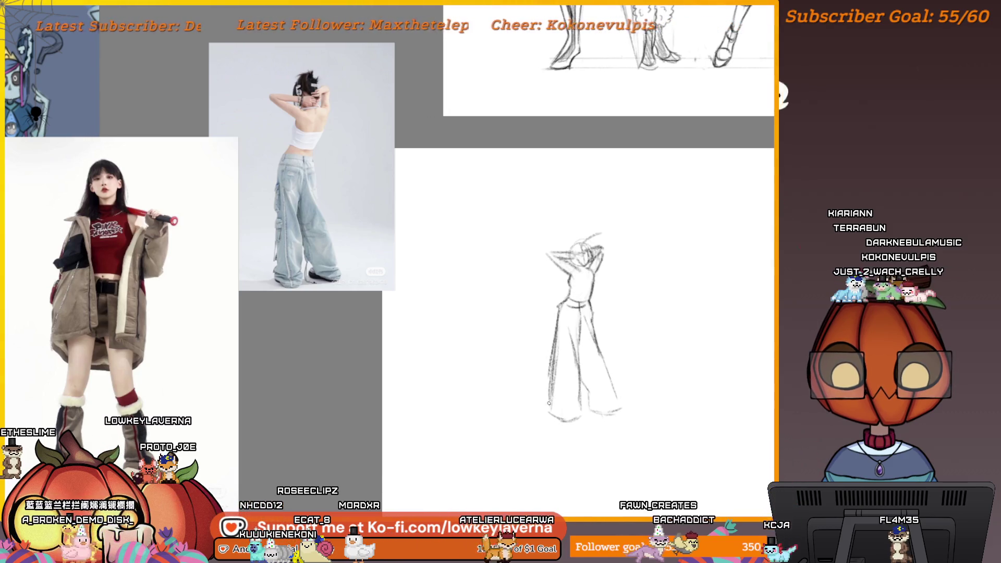
mouse_move(599, 254)
left_mouse_down()
mouse_move(626, 252)
mouse_move(627, 262)
left_mouse_up()
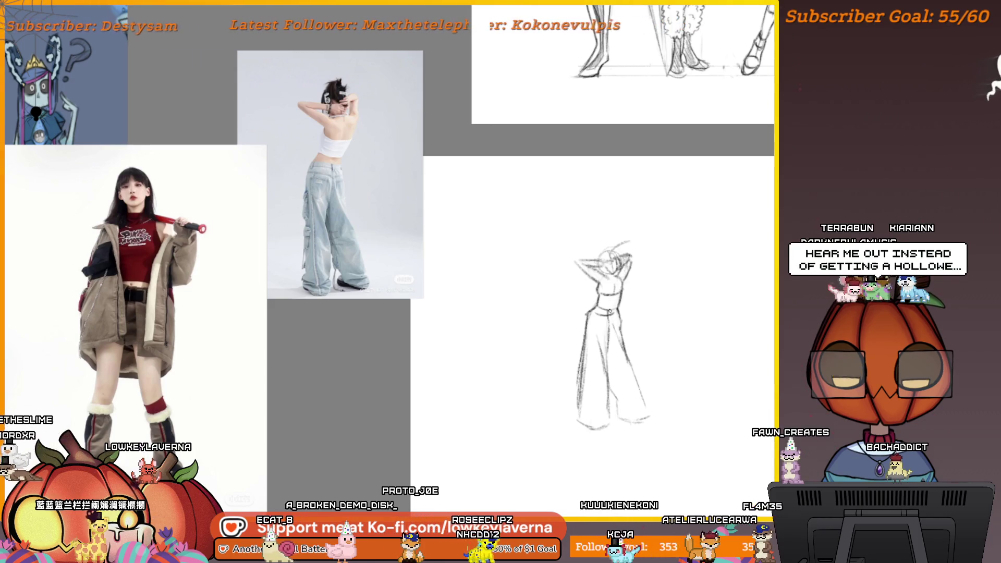
key("]")
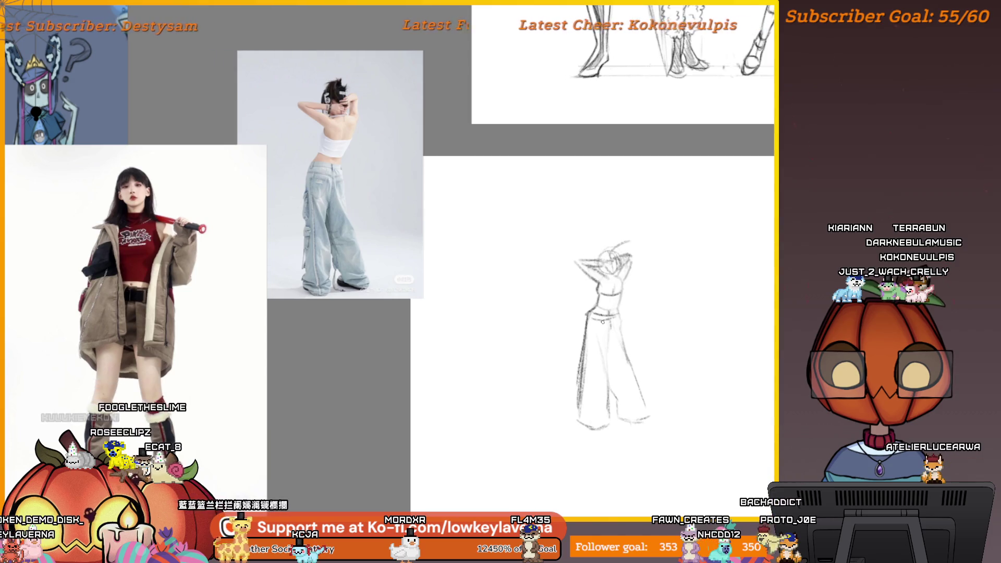
Step: Trace a loose lasso outline around the figure's legs and trousers
scroll(623, 313, "down", 1)
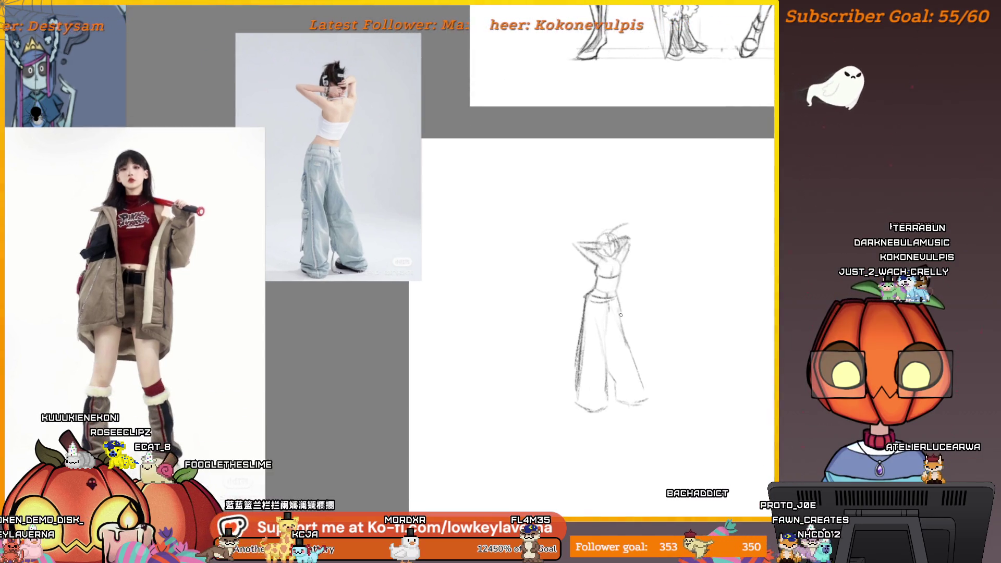
scroll(621, 311, "right", 2)
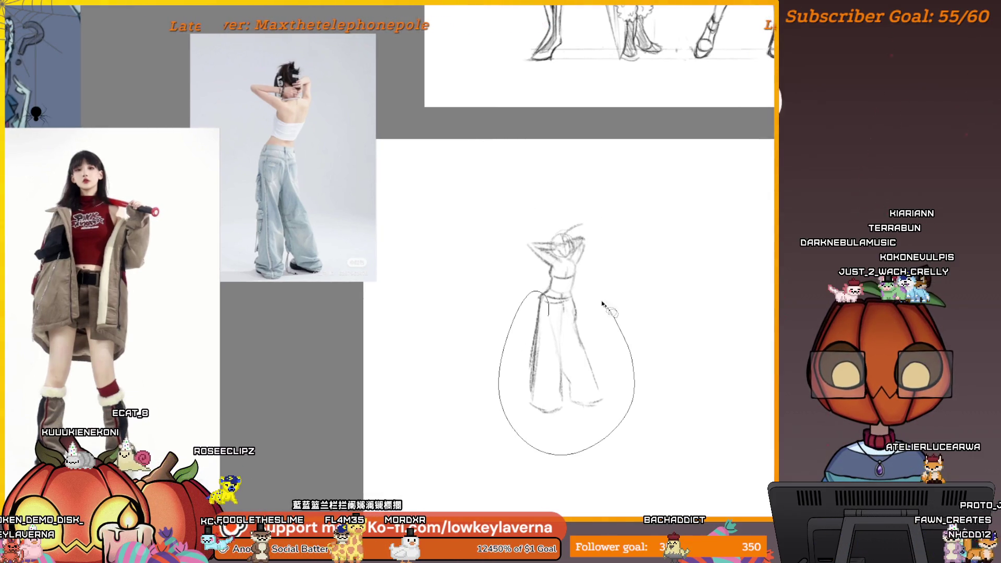
left_click_drag(581, 324, 568, 319)
Step: Stretch the selected lower body taller with Free Transform and commit the change
key("ctrl+t")
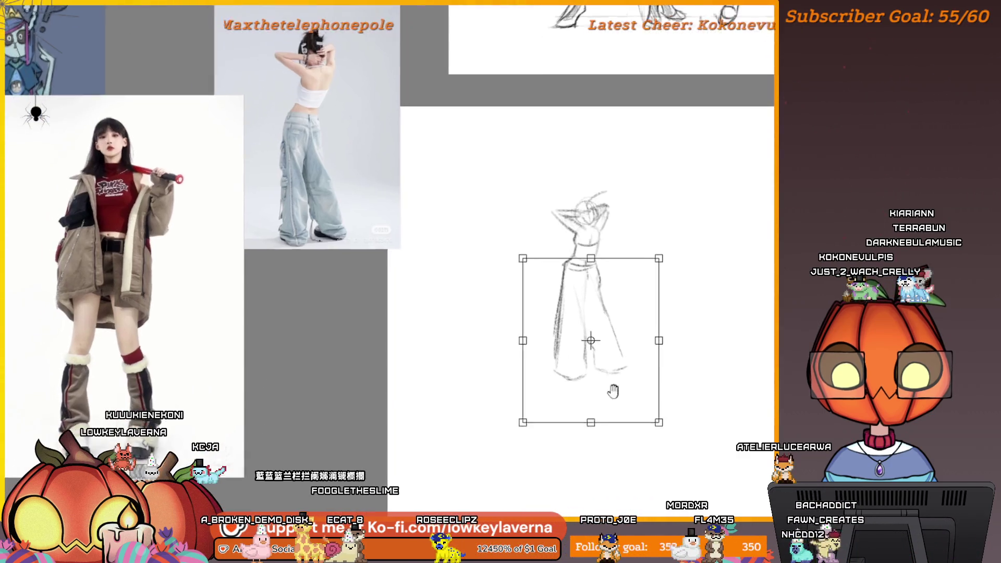
left_click_drag(589, 420, 589, 460)
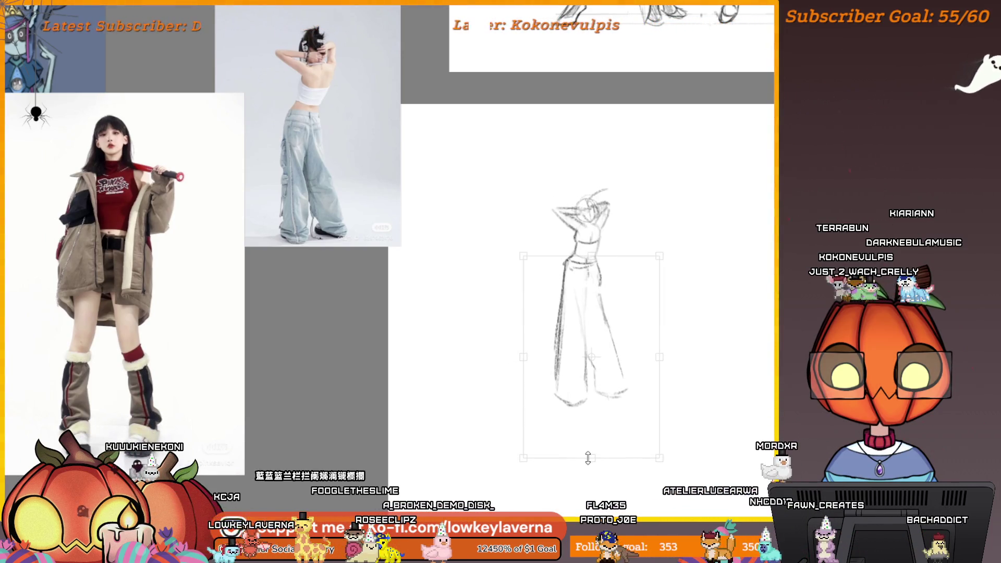
key("Return")
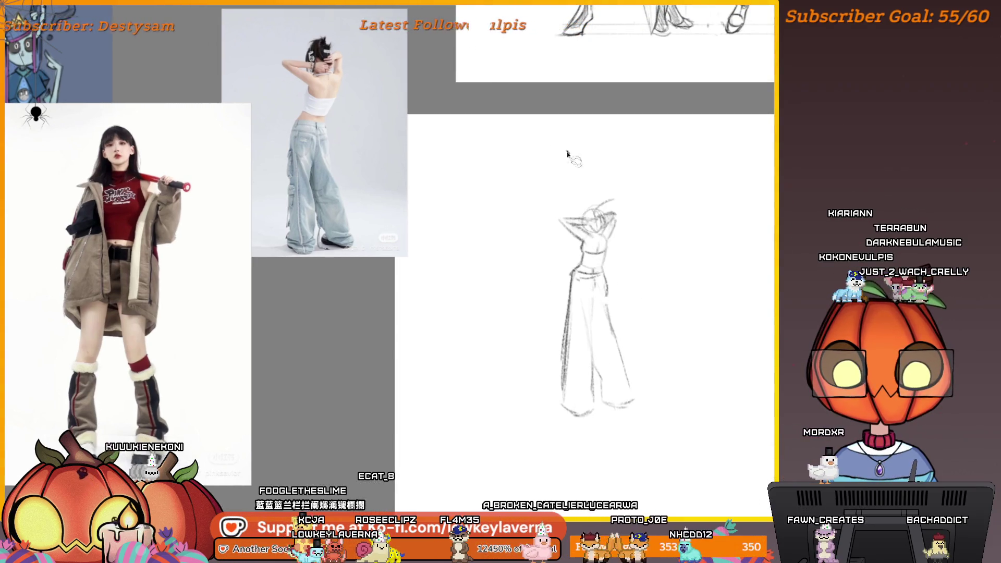
left_click_drag(568, 153, 568, 131)
mouse_move(632, 272)
left_mouse_down()
mouse_move(641, 237)
mouse_move(626, 255)
mouse_move(245, 256)
left_mouse_up()
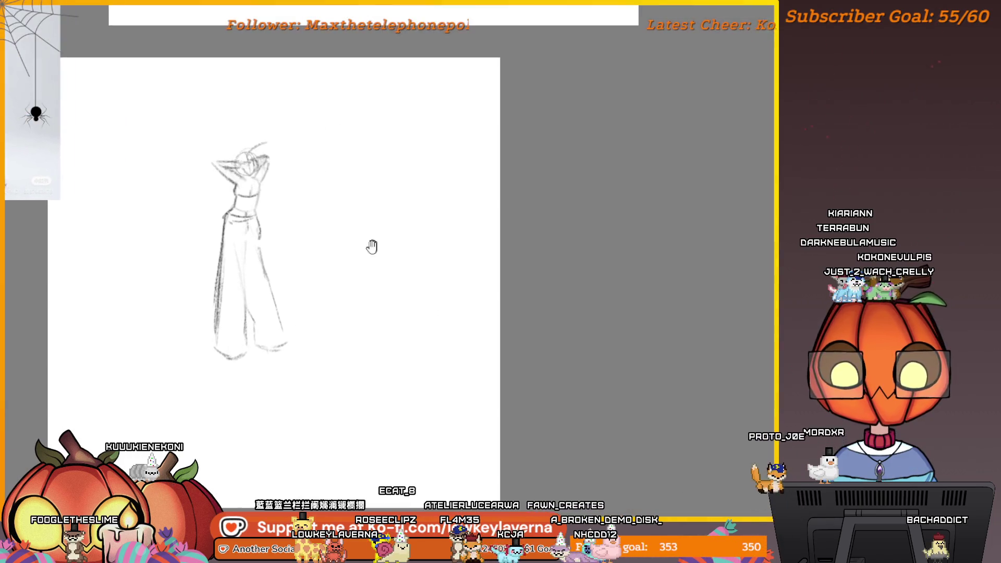
Step: Sketch trial guide arrows below the figure, then undo them
left_click_drag(112, 340, 115, 391)
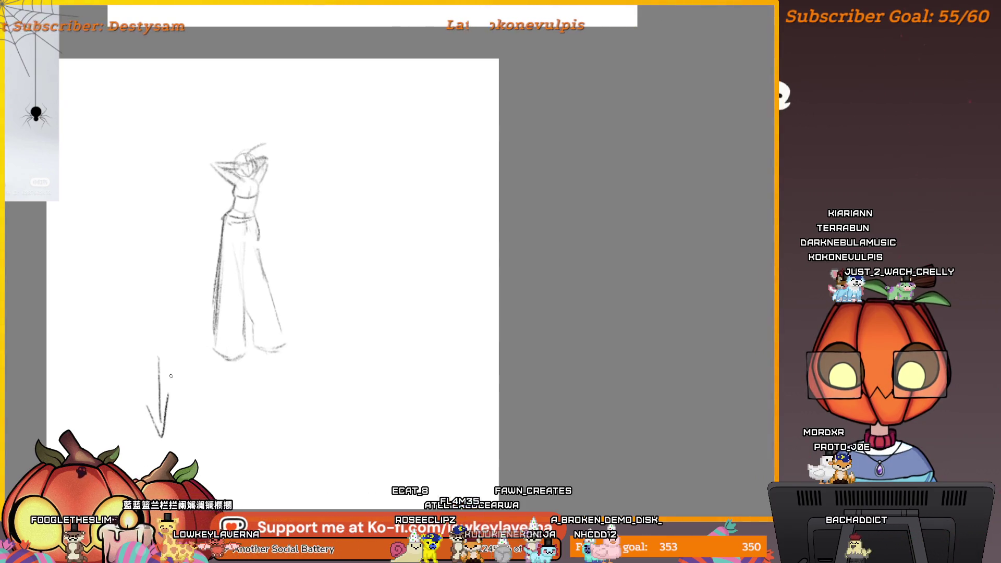
left_click_drag(279, 421, 232, 457)
left_click_drag(232, 458, 266, 470)
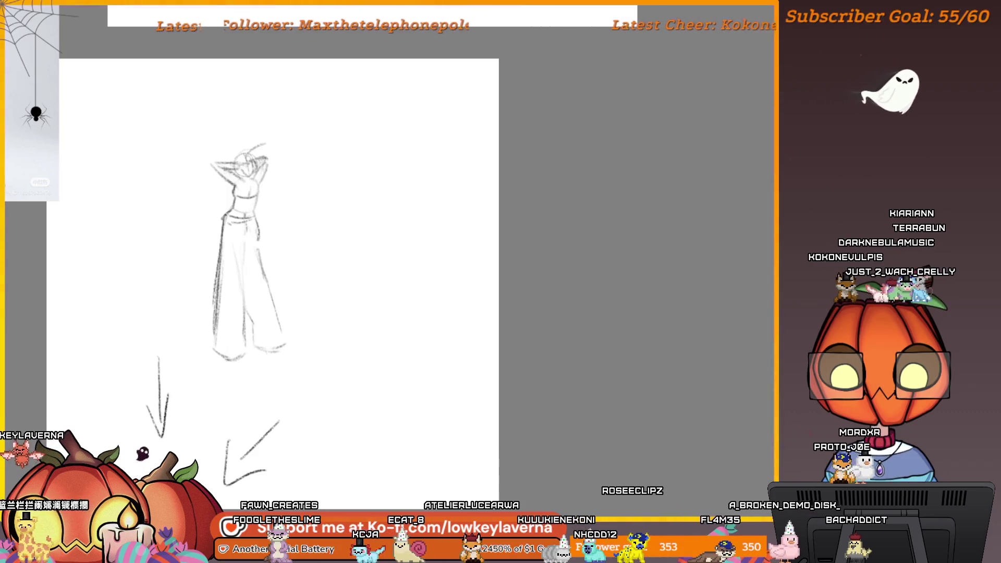
key("ctrl+z")
key("ctrl+z")
key("ctrl+z")
Step: Draw a downward guide arrow on the canvas near the figure
mouse_move(397, 360)
left_mouse_down()
mouse_move(565, 351)
mouse_move(539, 393)
mouse_move(592, 393)
mouse_move(647, 373)
mouse_move(628, 366)
mouse_move(639, 382)
mouse_move(618, 364)
mouse_move(639, 288)
mouse_move(556, 340)
mouse_move(512, 389)
left_mouse_up()
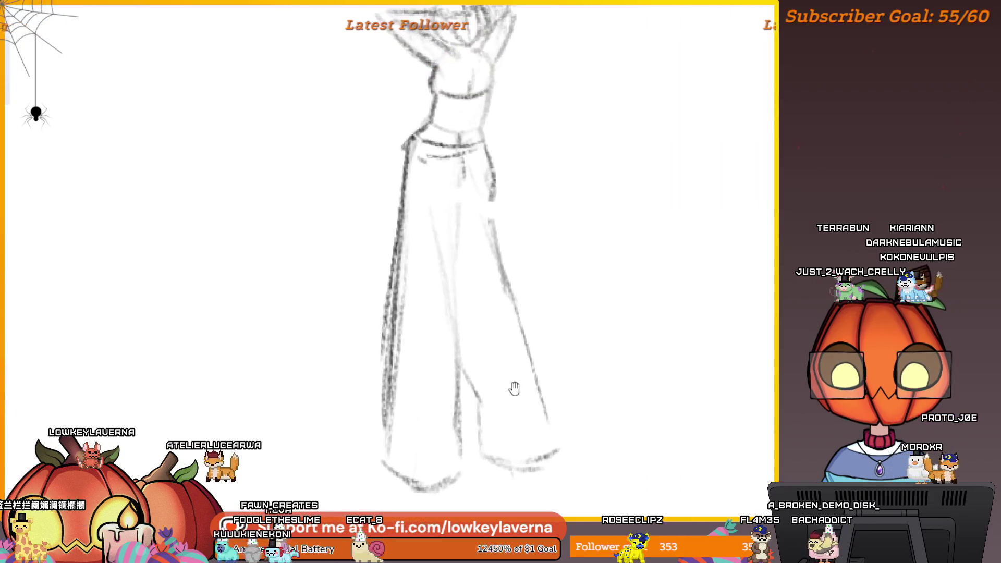
left_click_drag(101, 290, 120, 419)
left_click_drag(128, 360, 123, 420)
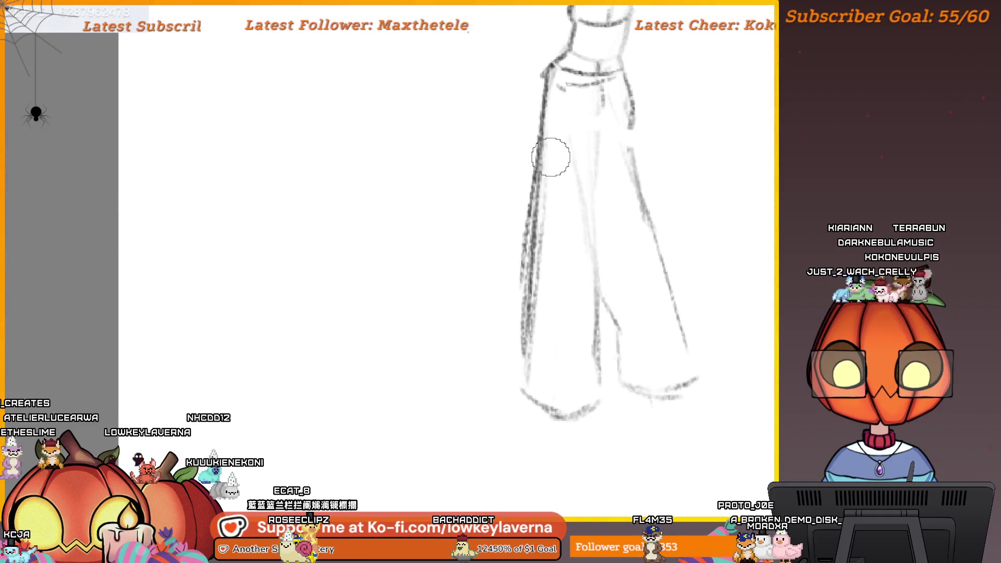
Step: Undo and redo the dark trouser-leg stroke, then extend the lower-right trouser hem
key("ctrl+z")
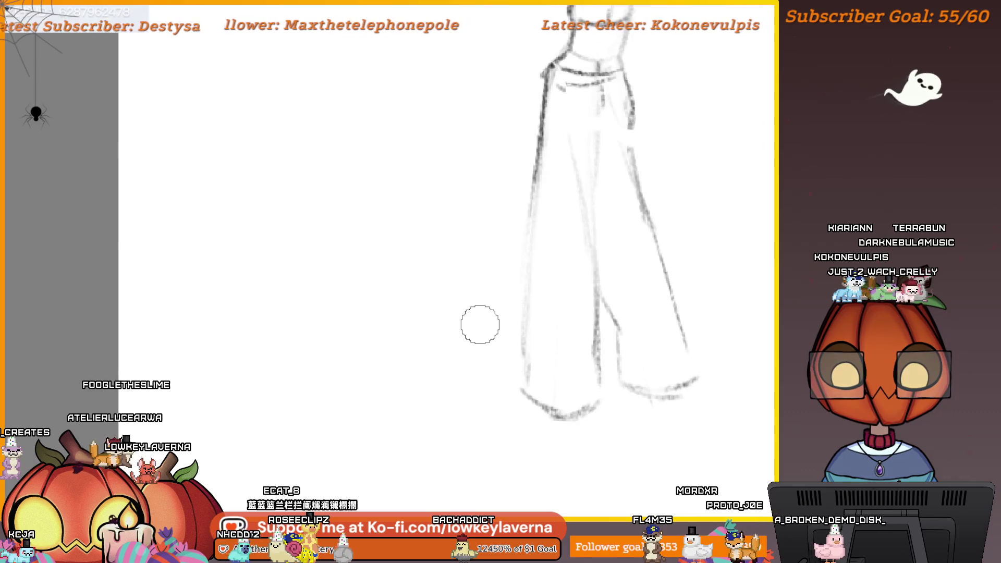
key("ctrl+y")
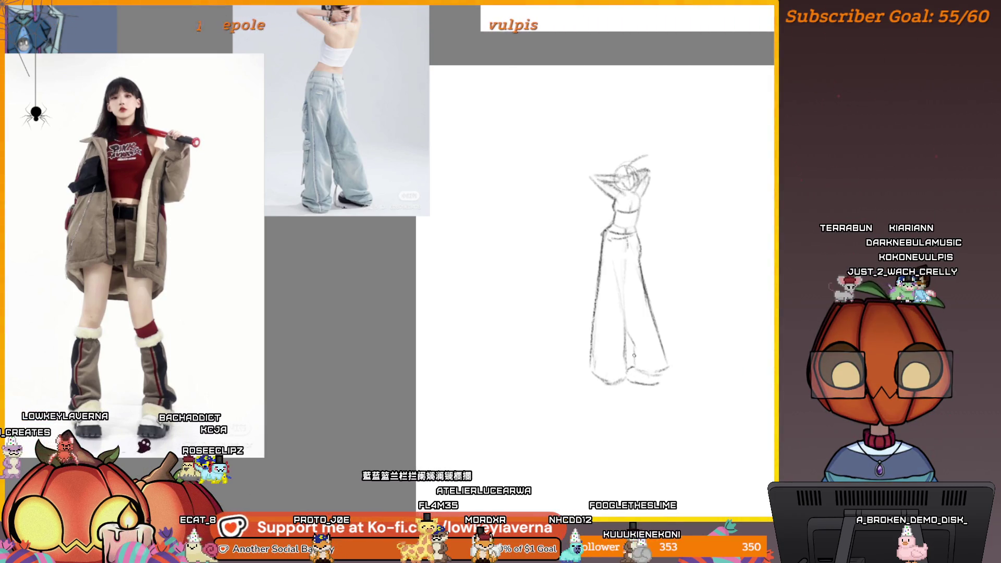
left_click_drag(669, 373, 676, 380)
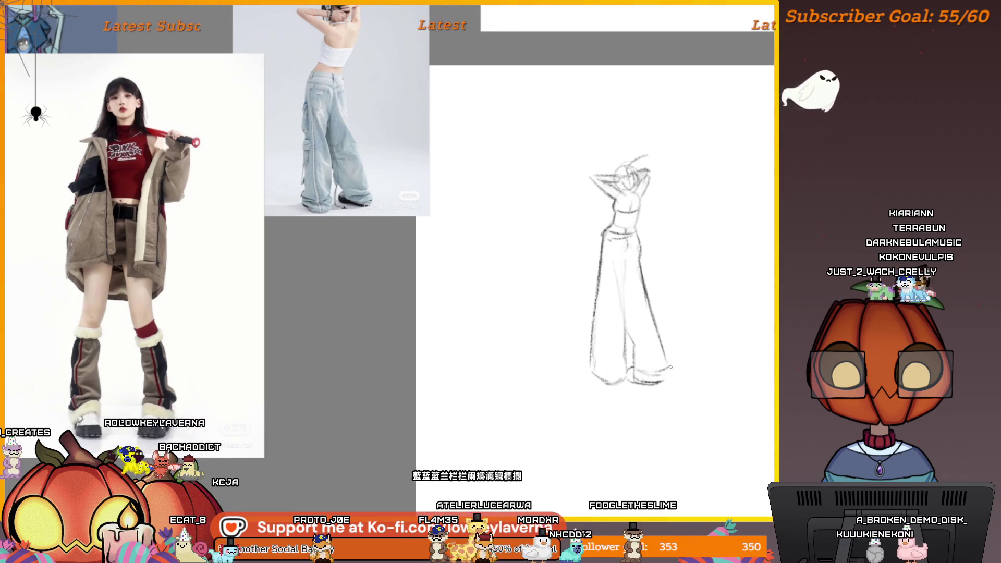